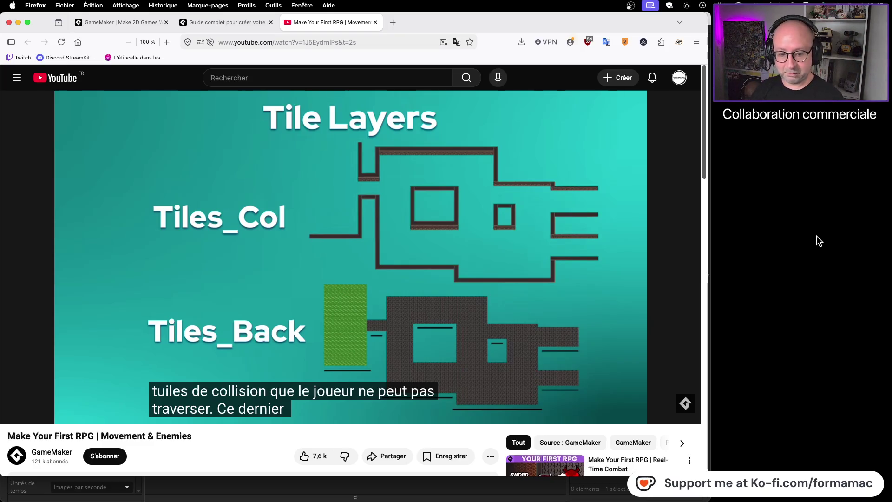
# Step: Watch the tutorial's tile layers section, then pause it and return to GameMaker
pyautogui.click(501, 264)
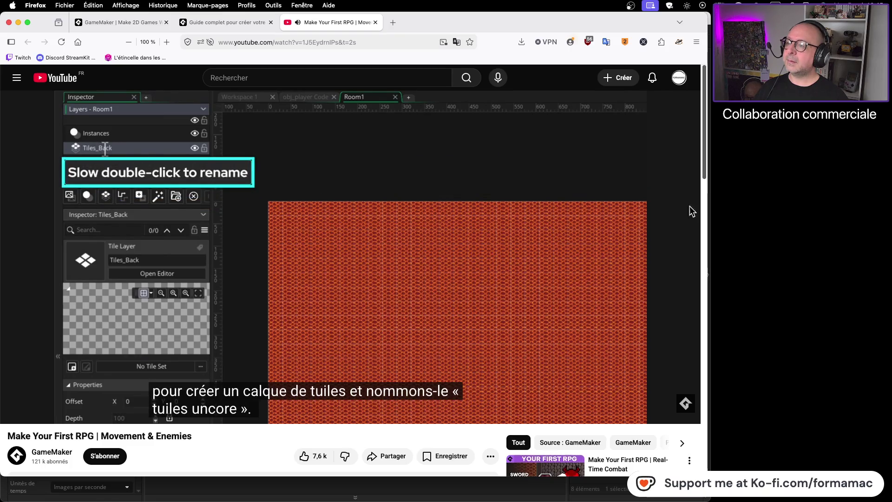
pyautogui.click(310, 217)
pyautogui.press('super+Tab')
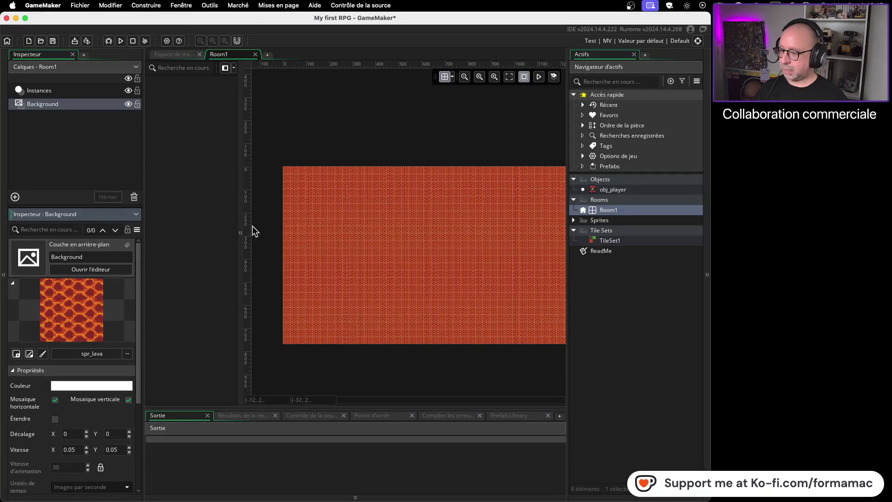
# Step: Check the tutorial, then create a Tile layer in Room1 named Tiles_Back
pyautogui.click(77, 132)
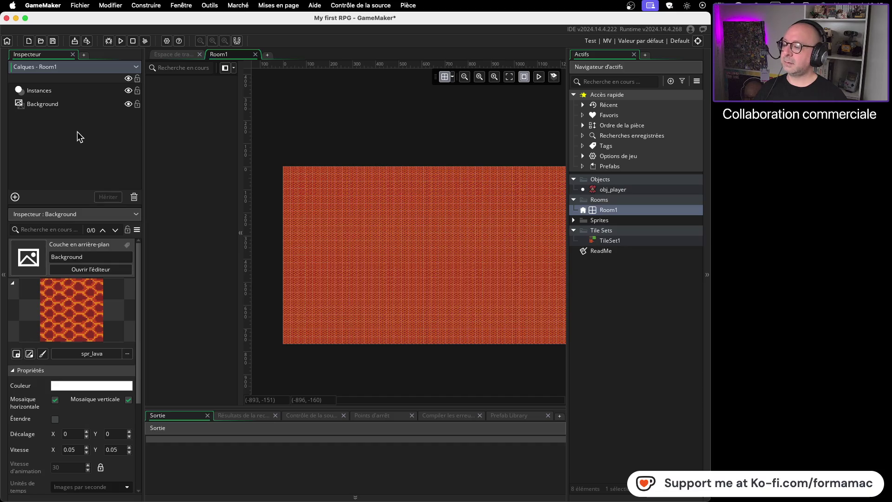
pyautogui.press('super+Tab')
pyautogui.press('super+Tab')
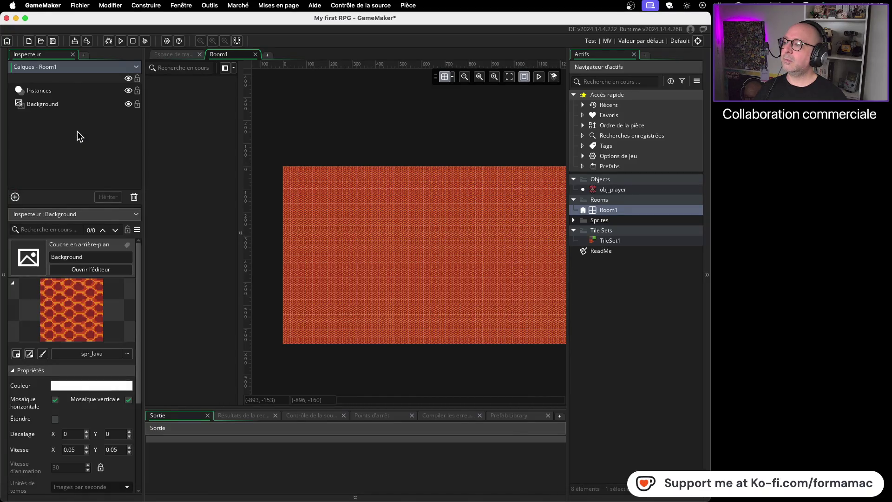
pyautogui.press('super+Tab')
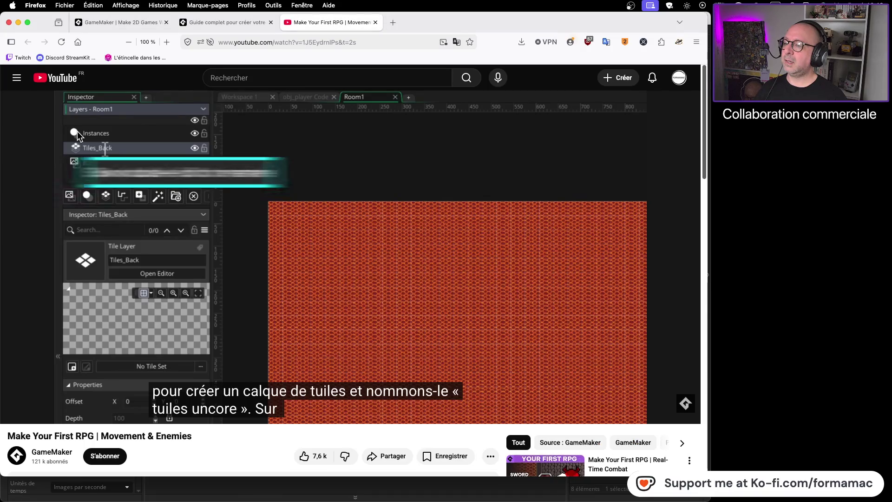
pyautogui.press('super+Tab')
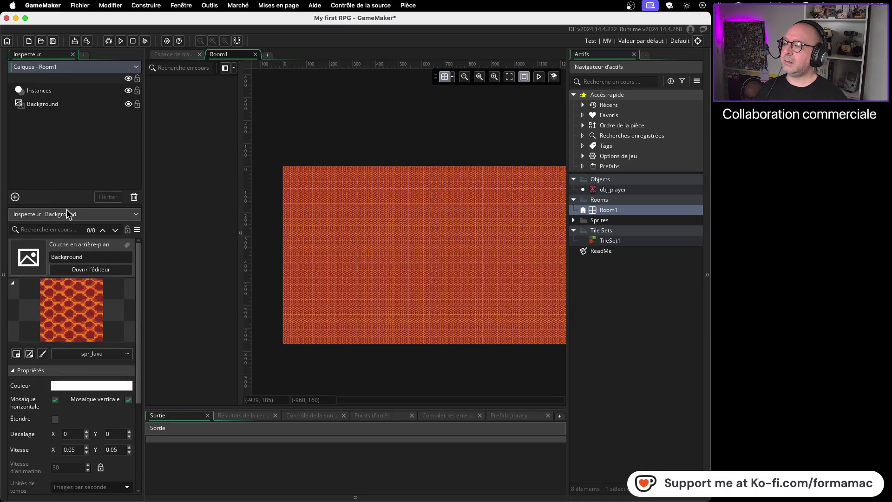
pyautogui.click(15, 197)
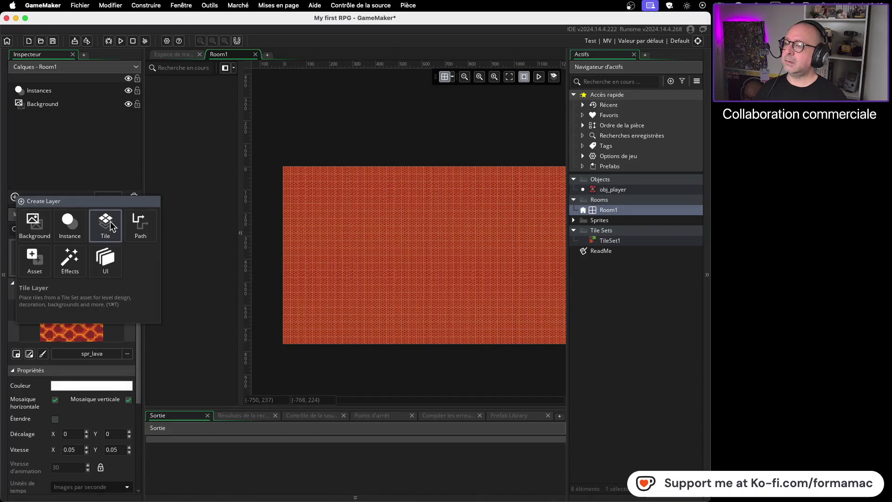
pyautogui.click(110, 221)
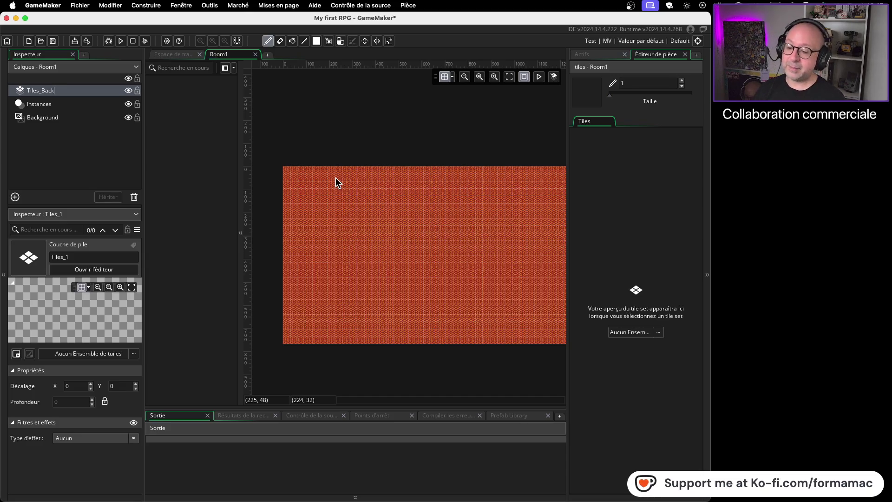
pyautogui.write('Tiles_Back')
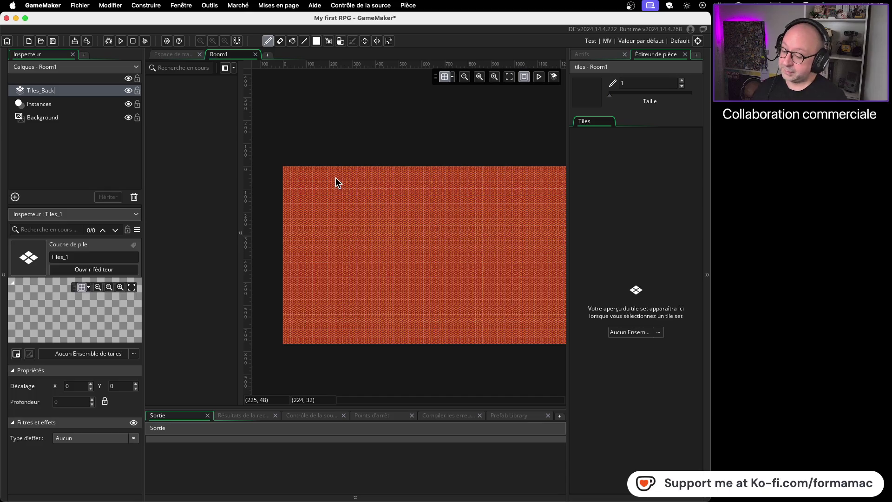
pyautogui.press('Return')
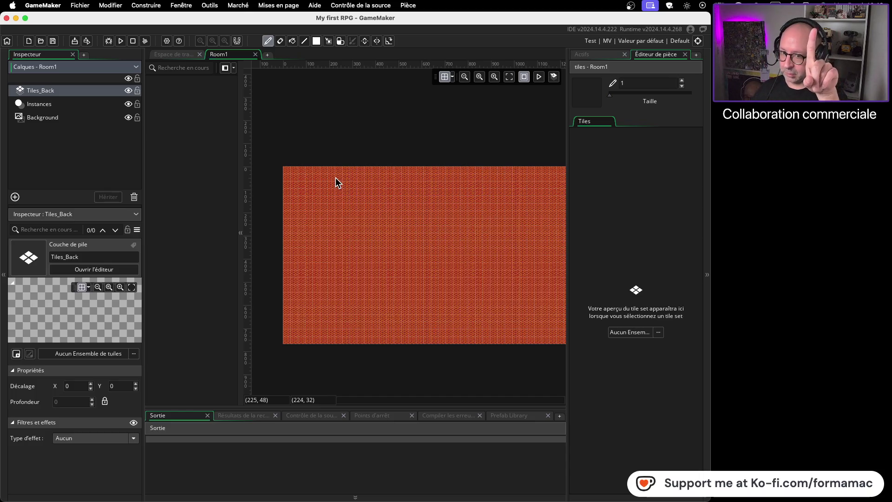
# Step: Watch more of the tutorial, then assign TileSet1 to the Tiles_Back layer
pyautogui.press('super+Tab')
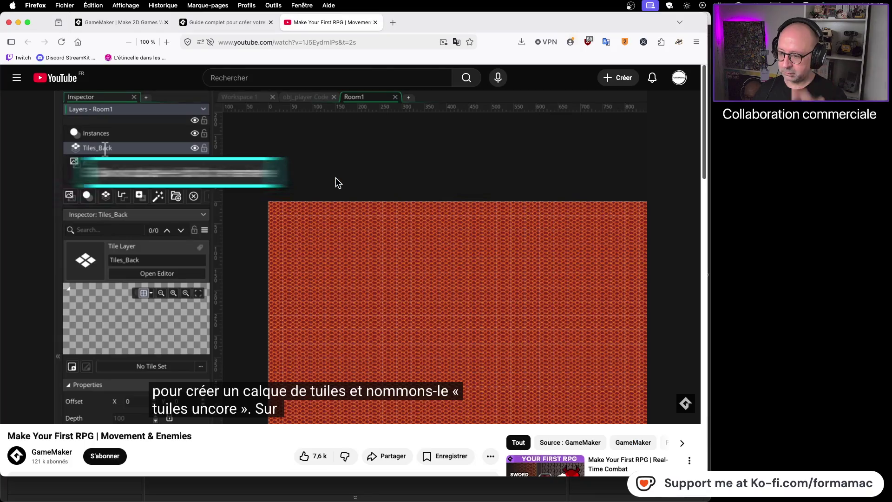
pyautogui.click(336, 178)
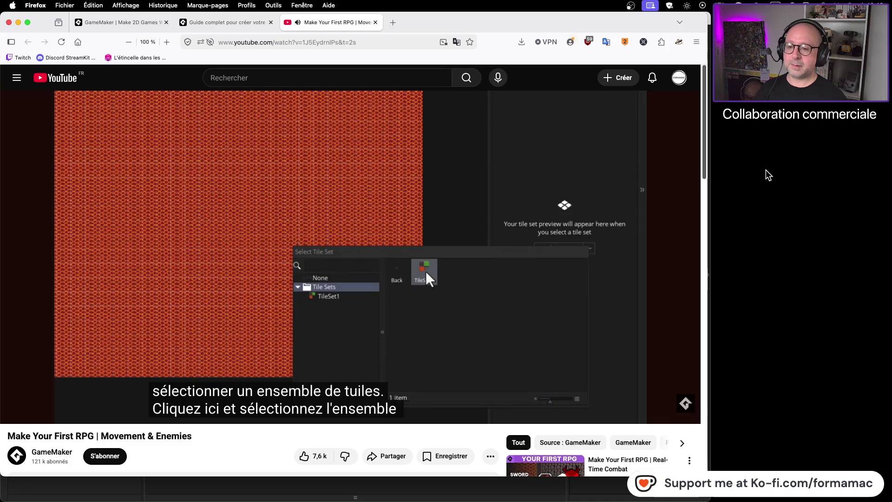
pyautogui.click(561, 179)
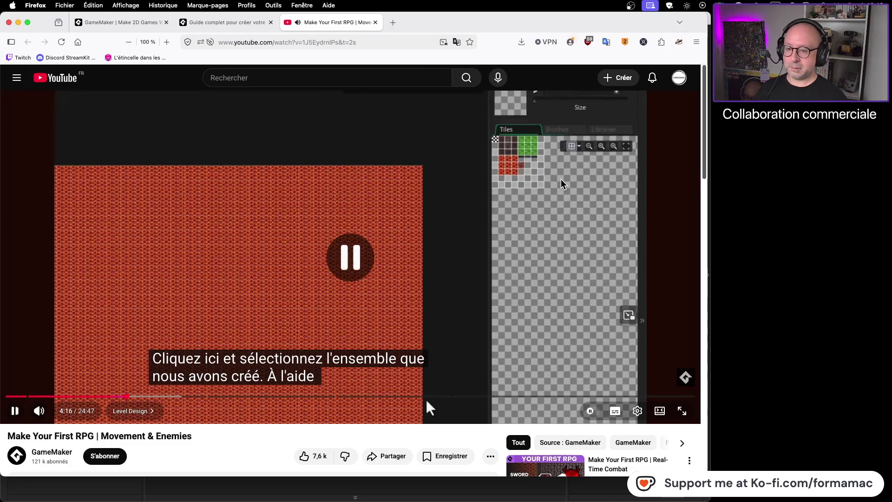
pyautogui.press('super+Tab')
pyautogui.click(632, 333)
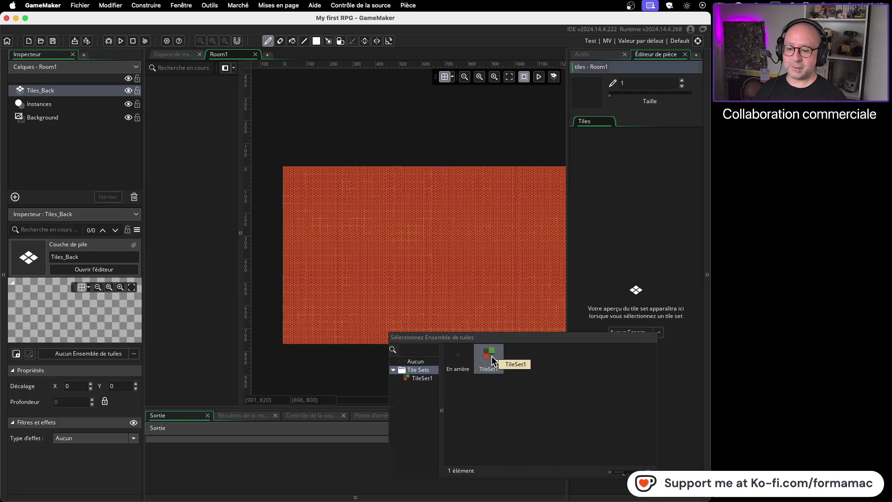
pyautogui.doubleClick(491, 356)
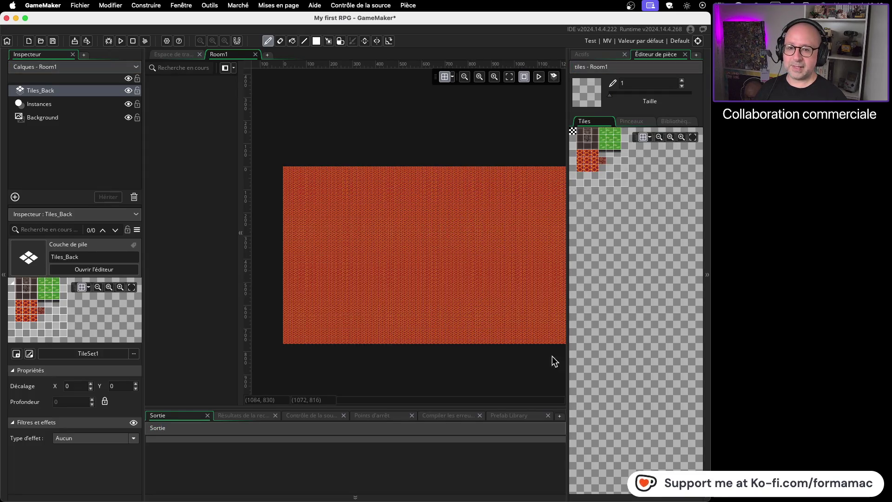
# Step: Zoom into the TileSet1 palette, then resume the tutorial at its cave-design part
pyautogui.click(681, 137)
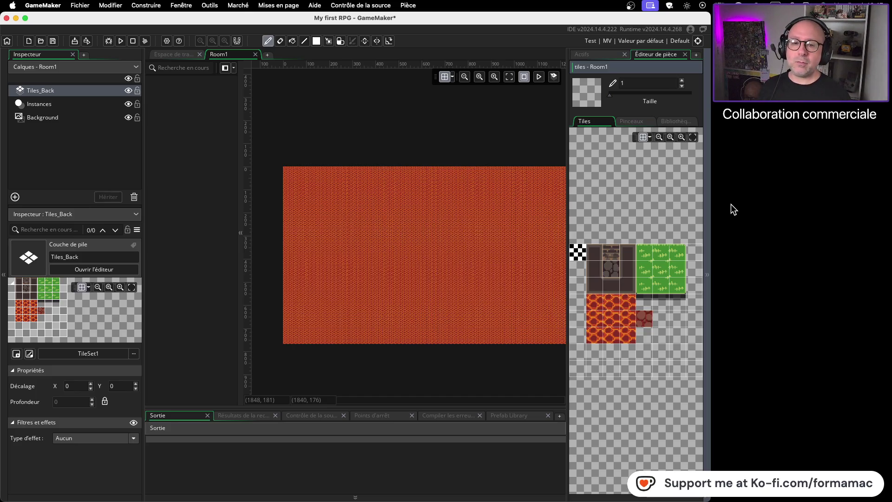
pyautogui.press('super+Tab')
pyautogui.click(427, 401)
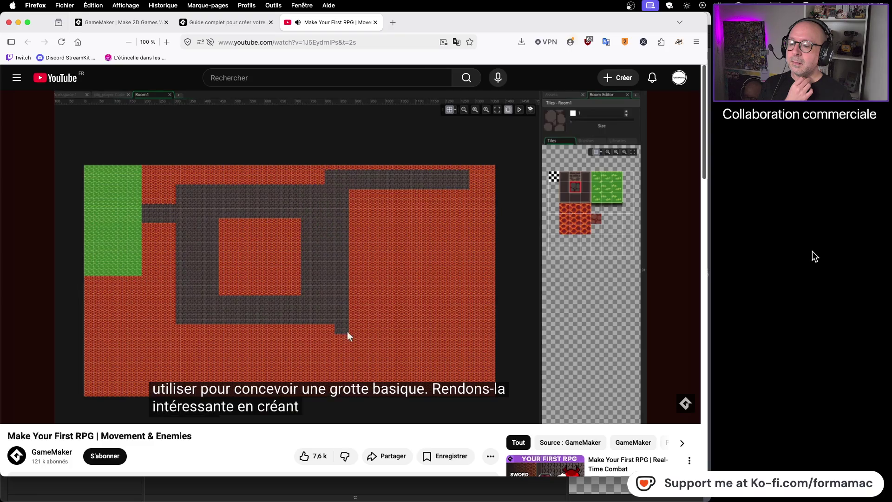
# Step: Rewind the tutorial to 4:19, replay the rectangle-tool part until 4:25, then return to GameMaker
pyautogui.click(491, 263)
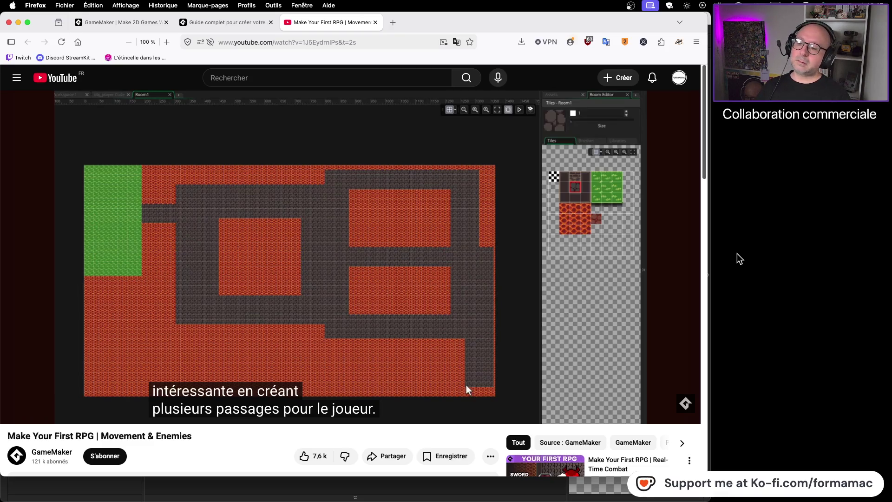
pyautogui.press('super+Tab')
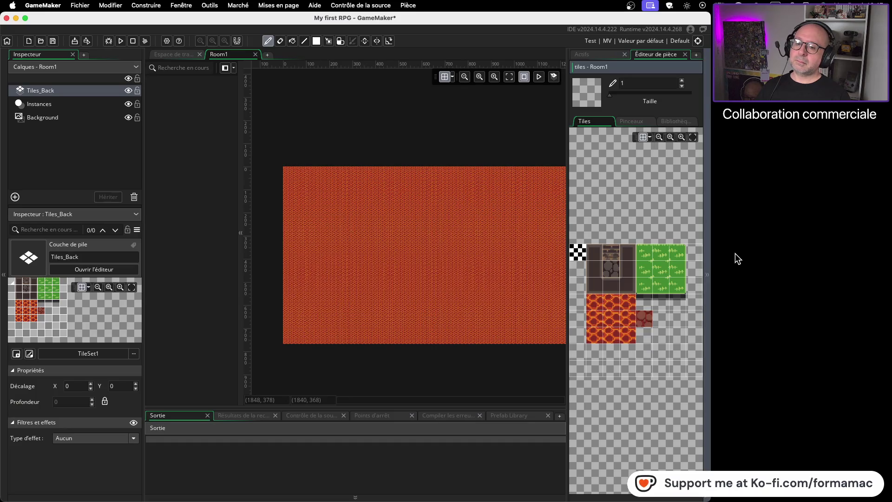
pyautogui.press('super+Tab')
pyautogui.press('super+Tab')
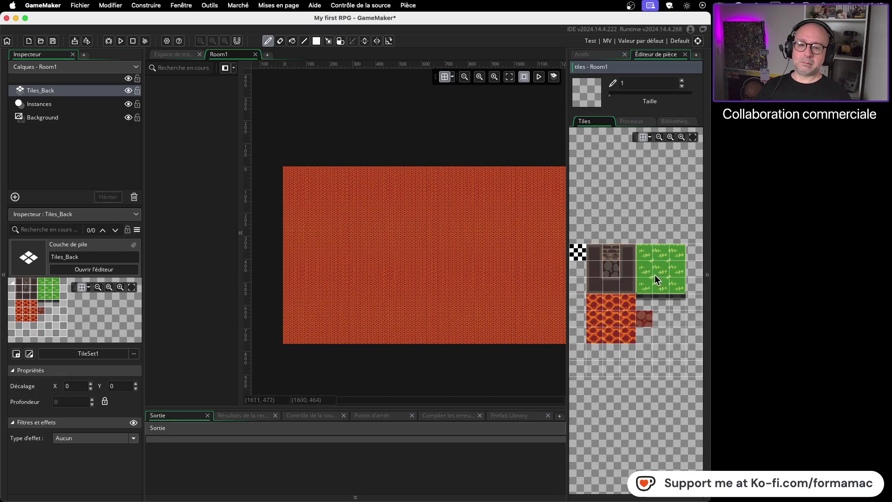
pyautogui.press('super+Tab')
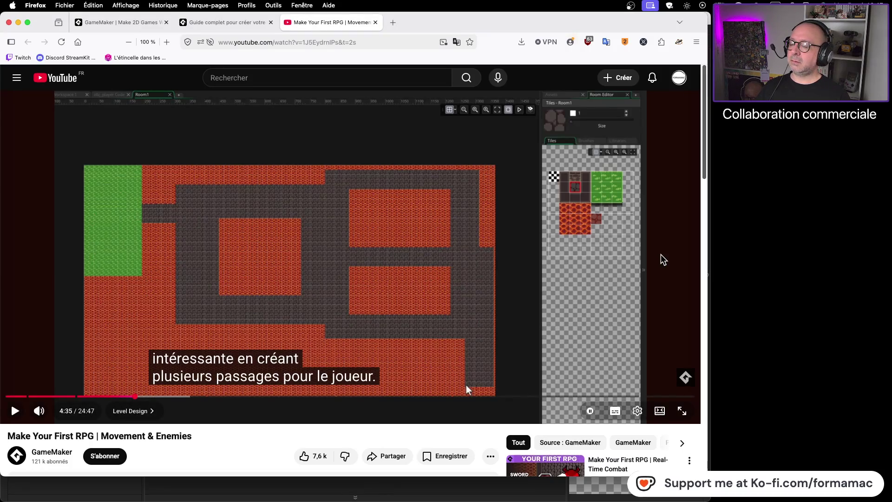
pyautogui.moveTo(129, 398); pyautogui.dragTo(132, 399)
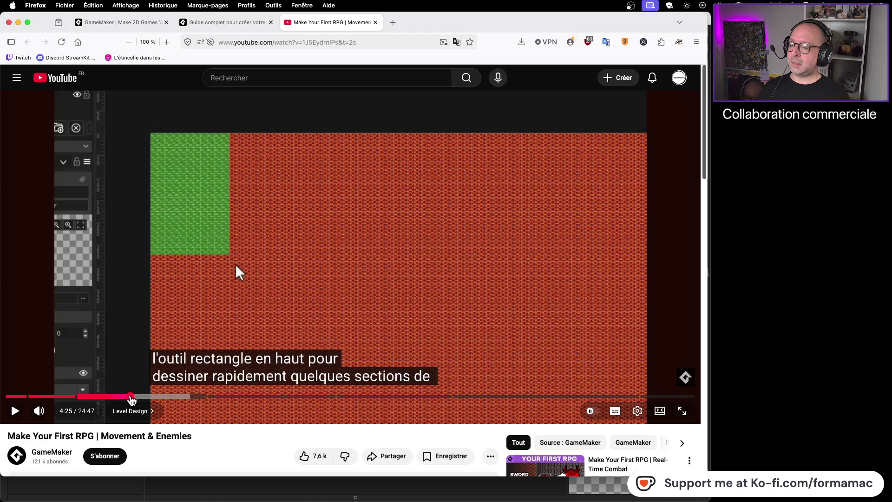
pyautogui.click(128, 399)
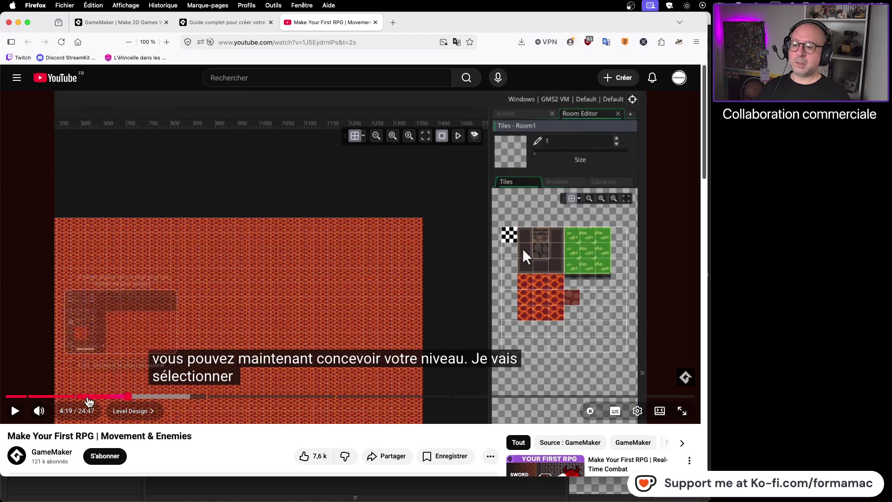
pyautogui.click(15, 411)
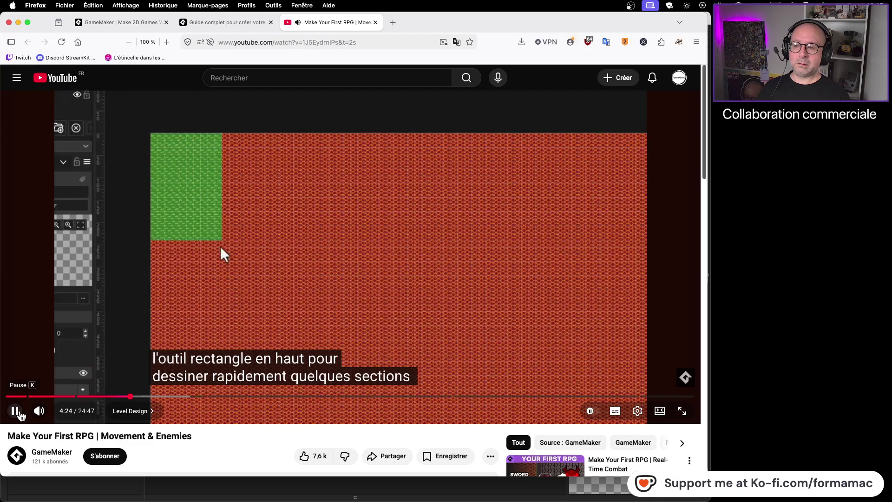
pyautogui.click(15, 411)
pyautogui.press('super+Tab')
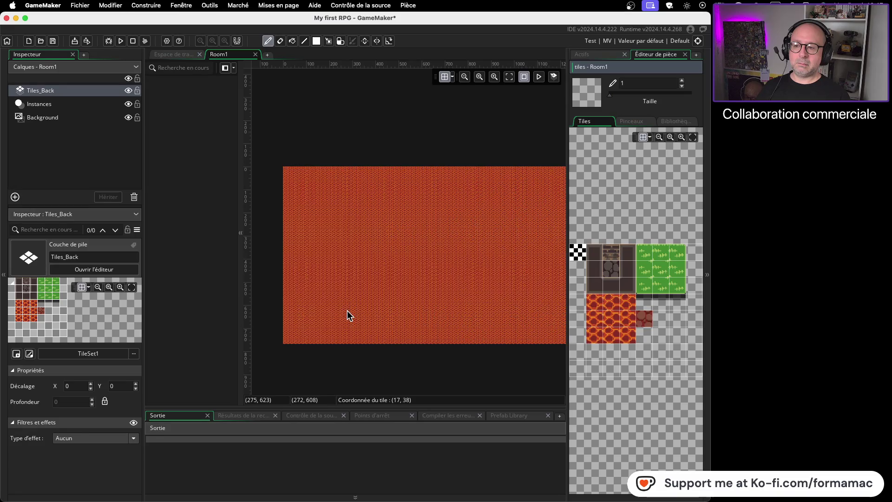
# Step: Paint a filled rectangle of green grass tiles in Room1's top-left corner
pyautogui.click(662, 270)
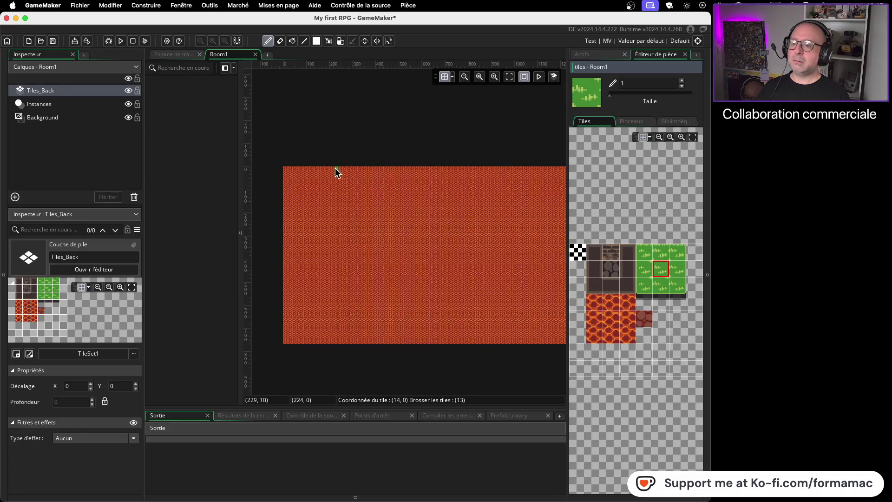
pyautogui.click(316, 41)
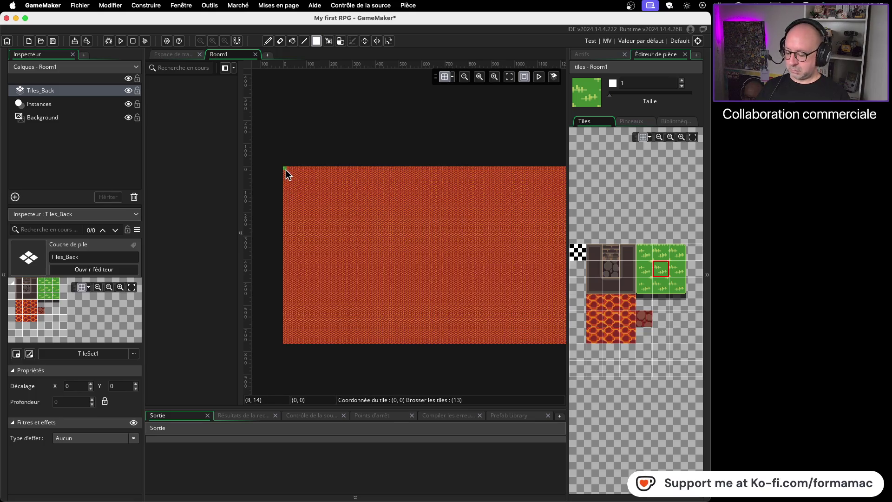
pyautogui.scroll(4, 287, 170)
pyautogui.moveTo(278, 158)
pyautogui.mouseDown()
pyautogui.moveTo(376, 183)
pyautogui.moveTo(422, 350)
pyautogui.moveTo(422, 386)
pyautogui.moveTo(421, 378)
pyautogui.mouseUp()
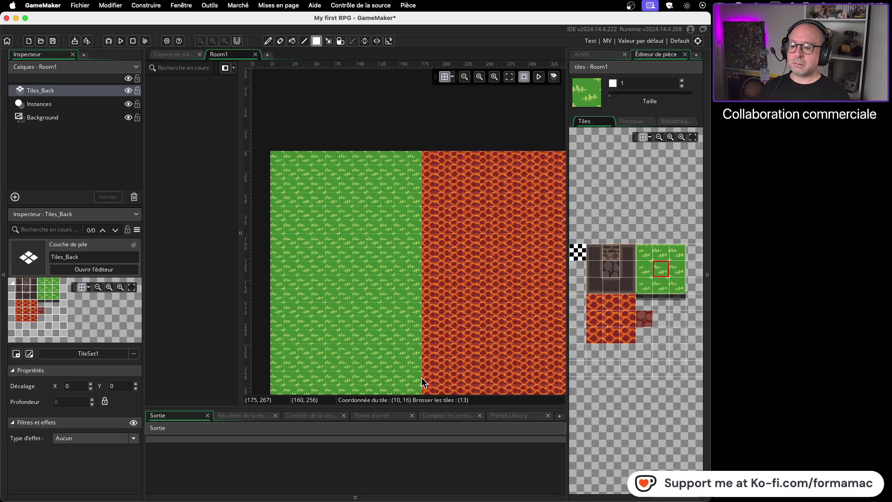
# Step: Widen the GameMaker window to nearly full screen
pyautogui.scroll(-5, 421, 372)
pyautogui.scroll(-5, 413, 279)
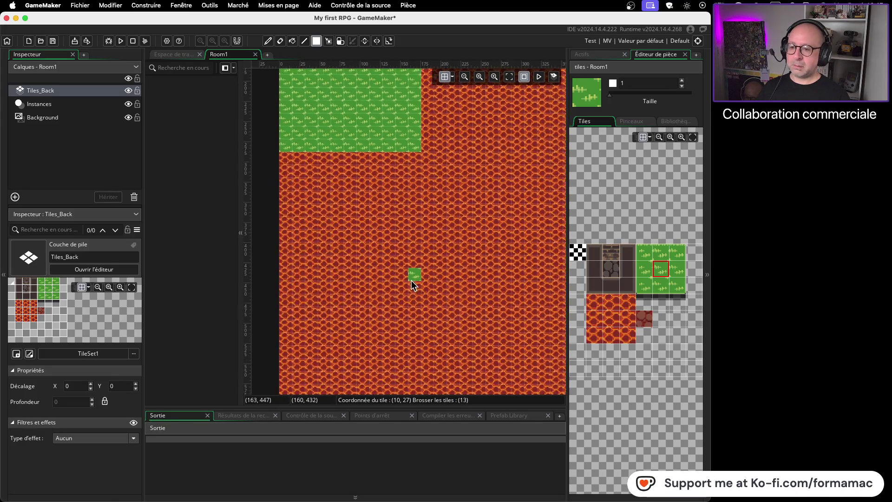
pyautogui.hscroll(5, 424, 279)
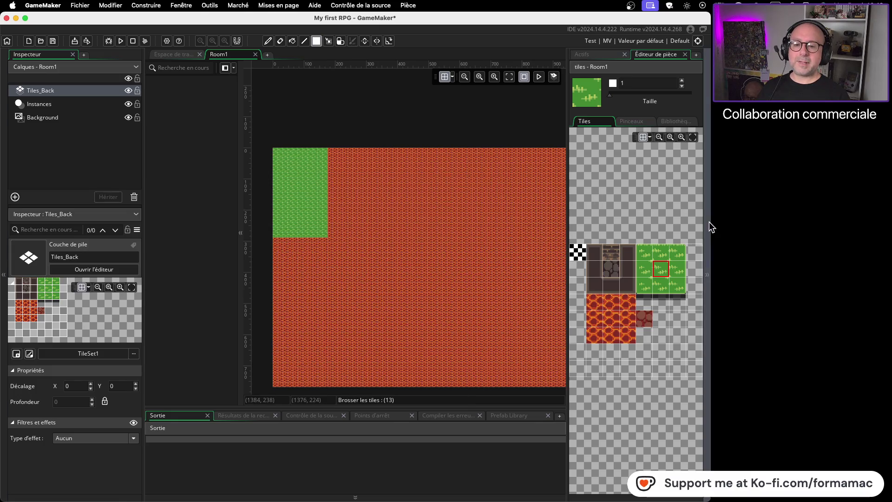
pyautogui.moveTo(712, 222); pyautogui.dragTo(888, 222)
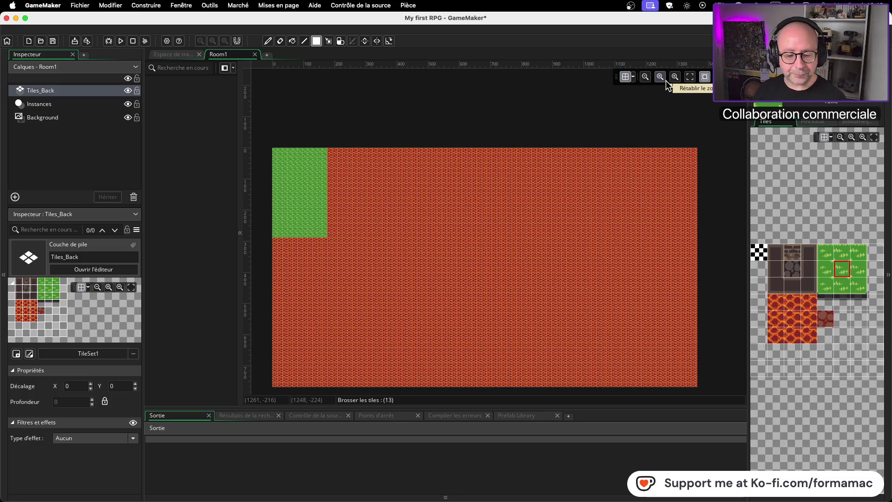
# Step: Watch a bit more of the tutorial, then go back to GameMaker
pyautogui.press('super+Tab')
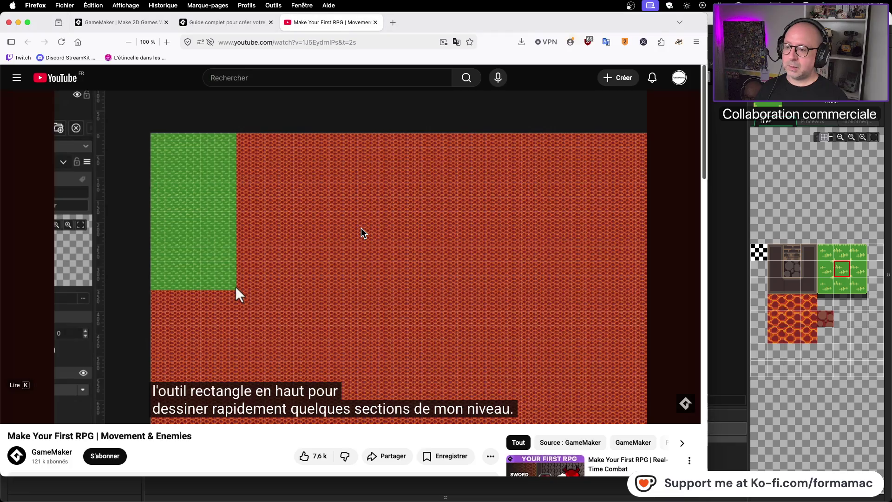
pyautogui.click(378, 285)
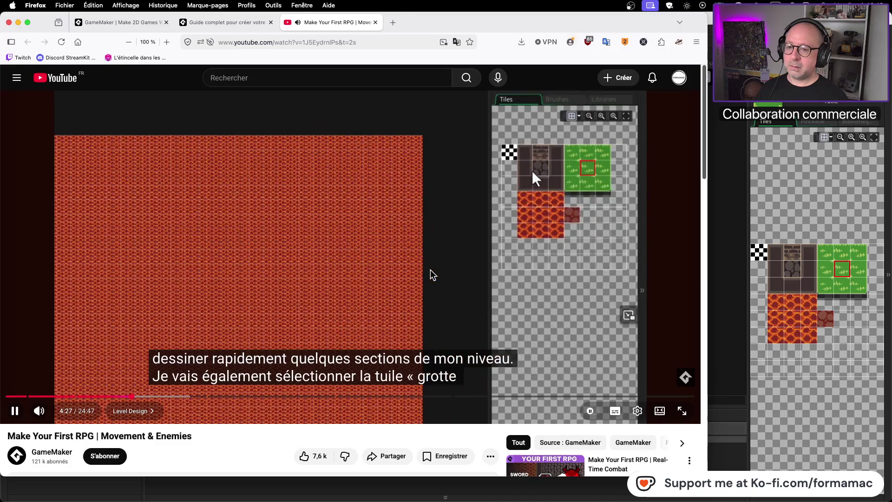
pyautogui.click(309, 246)
pyautogui.press('super+Tab')
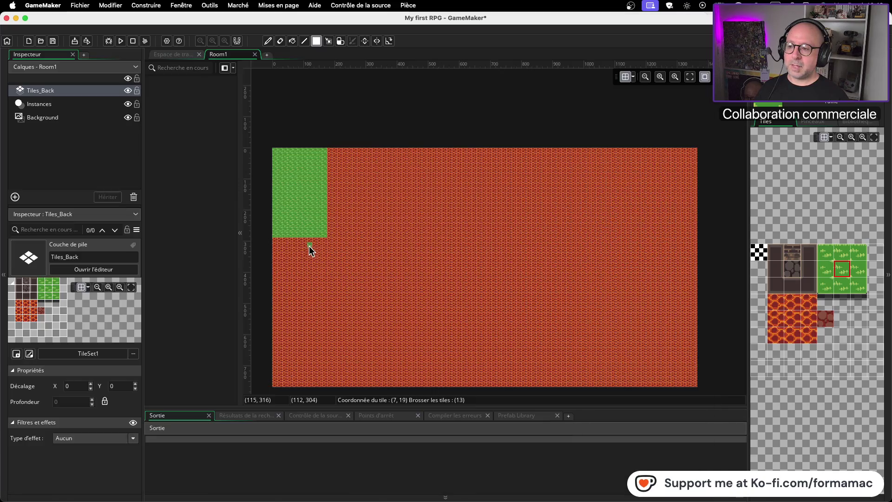
# Step: Select the dark stone cave tile for painting and resume the tutorial
pyautogui.click(790, 270)
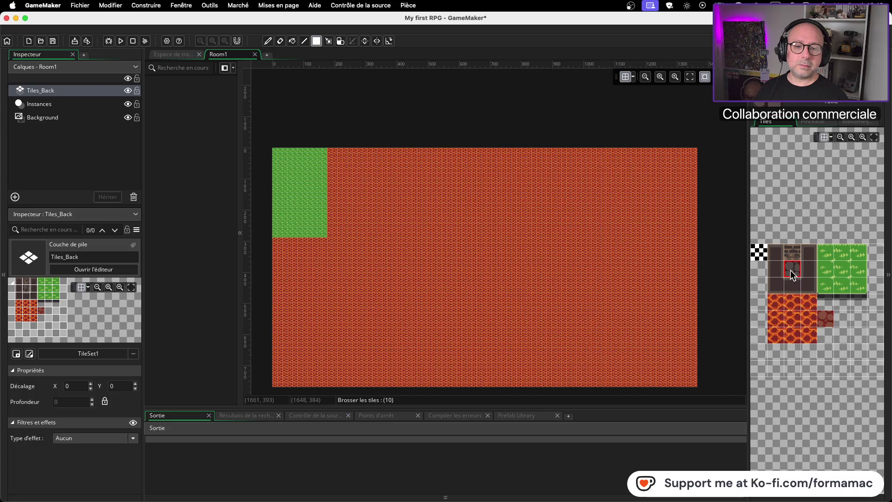
pyautogui.press('super+Tab')
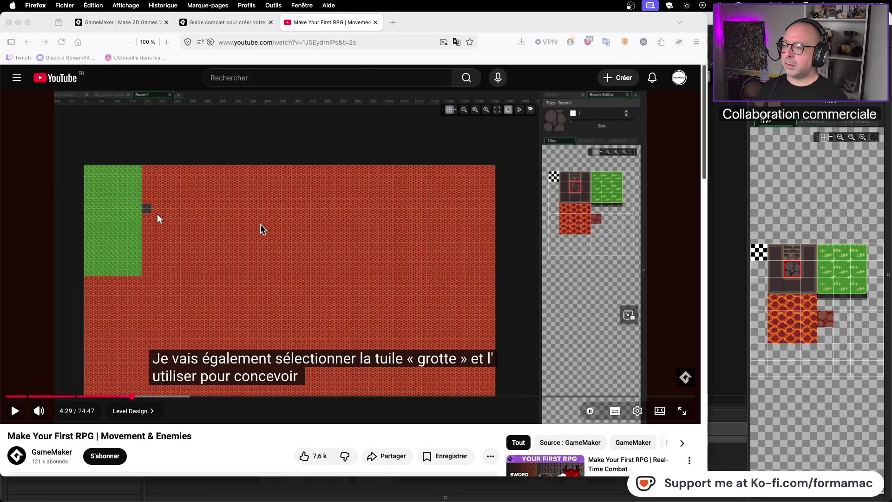
pyautogui.press('super+Tab')
pyautogui.press('super+Tab')
pyautogui.click(256, 227)
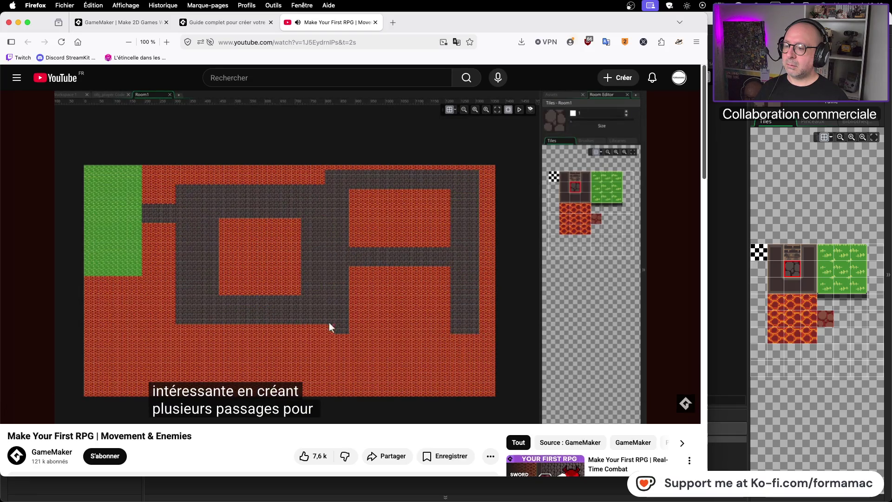
pyautogui.press('super+Tab')
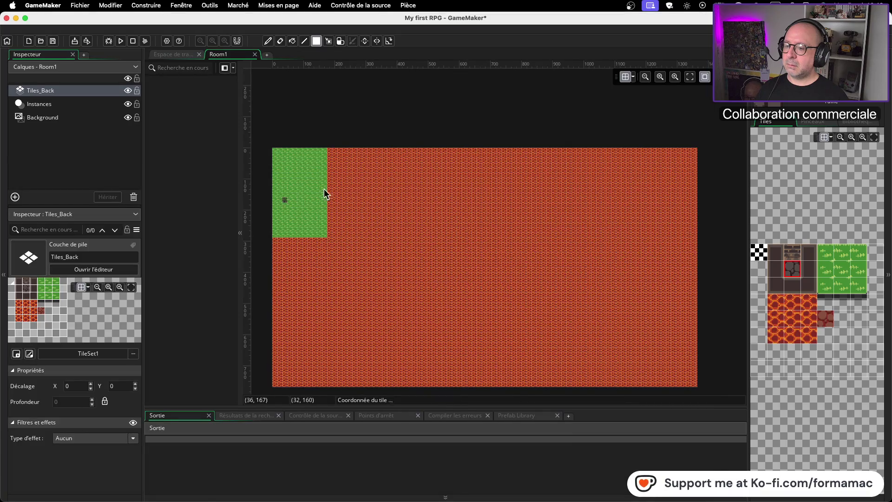
# Step: Replay the tutorial from 4:28 and pause at 4:34 on the finished corridor layout
pyautogui.press('super+Tab')
pyautogui.press('super+Tab')
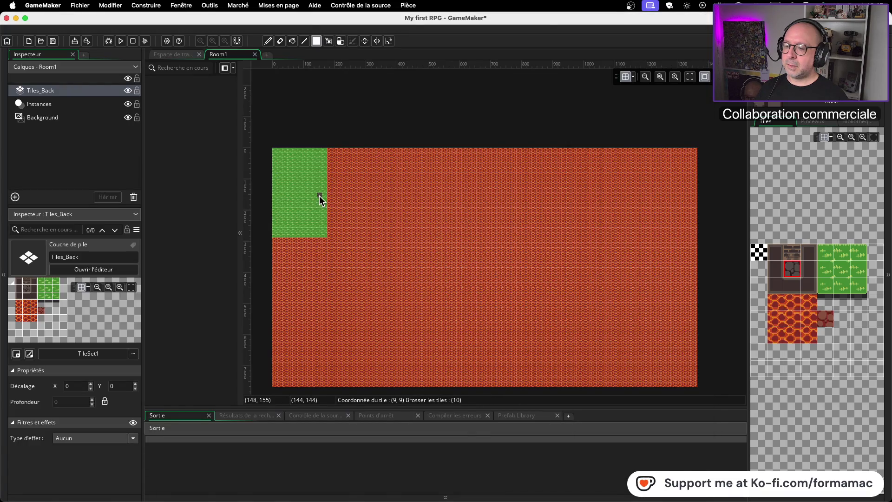
pyautogui.press('super+Tab')
pyautogui.click(347, 220)
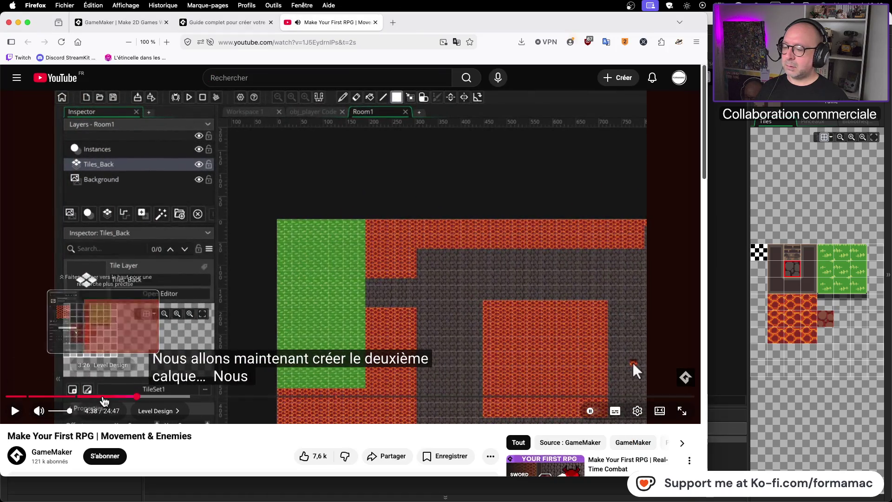
pyautogui.click(134, 397)
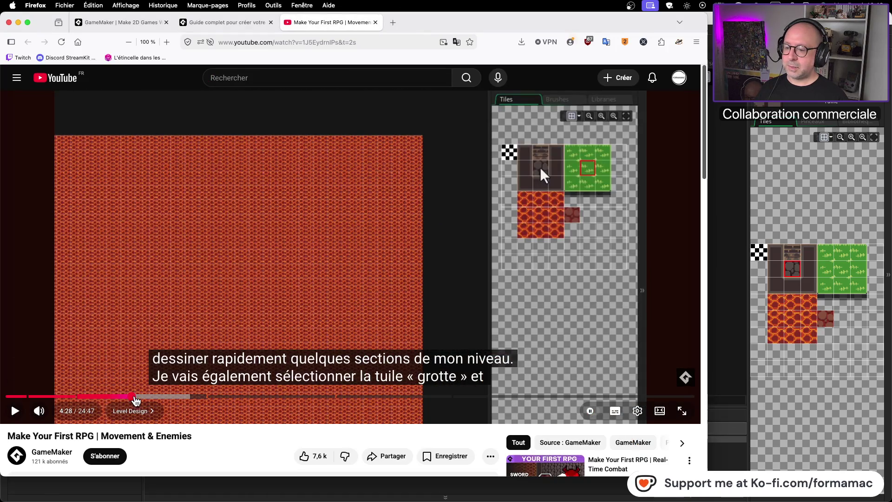
pyautogui.click(15, 411)
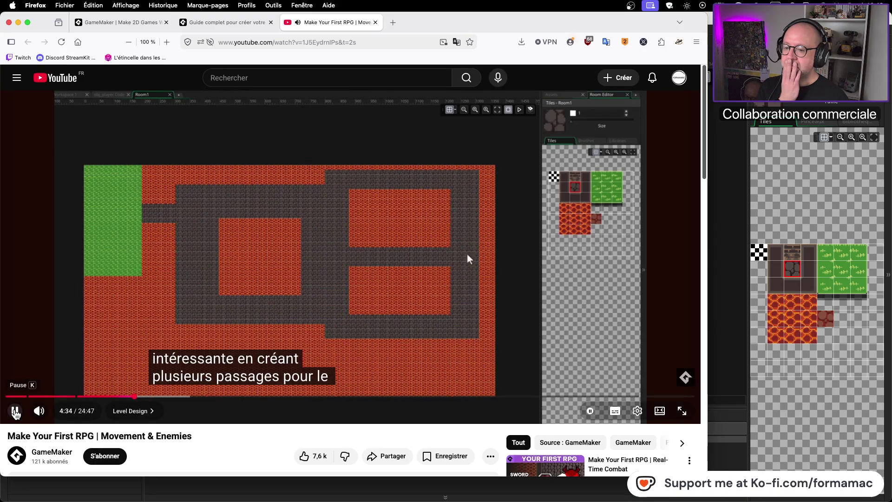
pyautogui.click(15, 413)
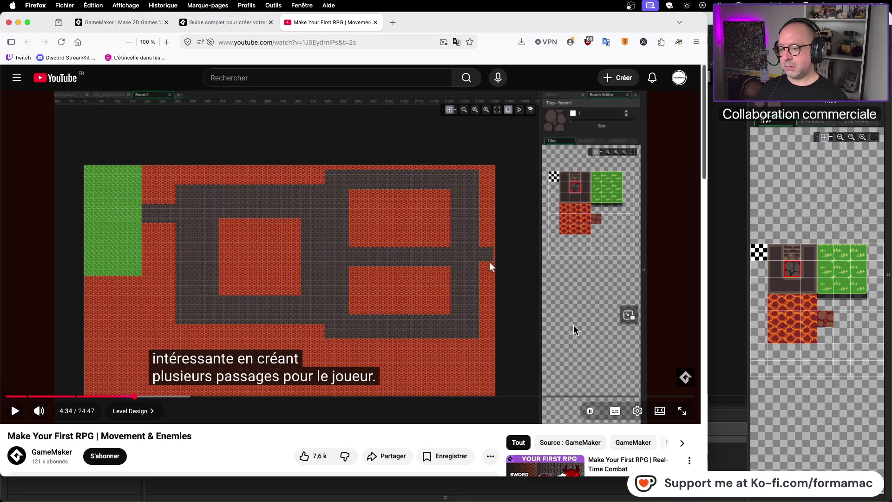
# Step: Take a window screenshot of the browser showing the corridor layout
pyautogui.press('super+shift+4')
pyautogui.press('space')
pyautogui.click(596, 325)
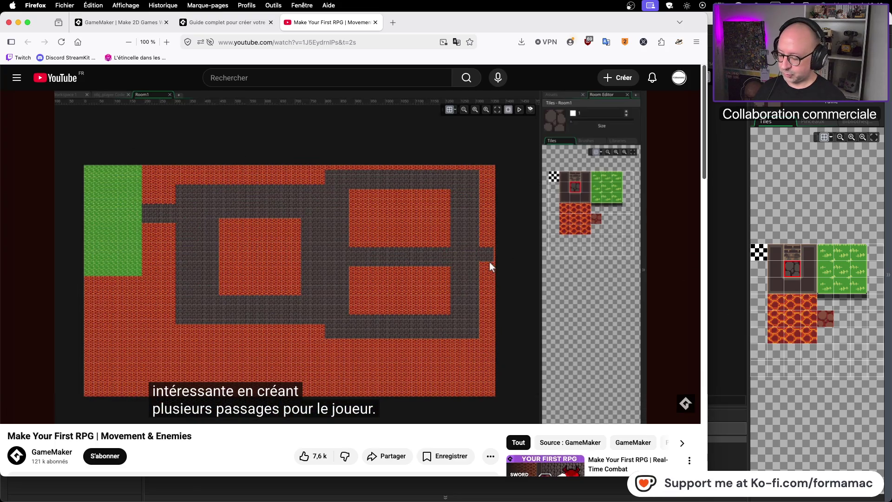
pyautogui.press('super+Tab')
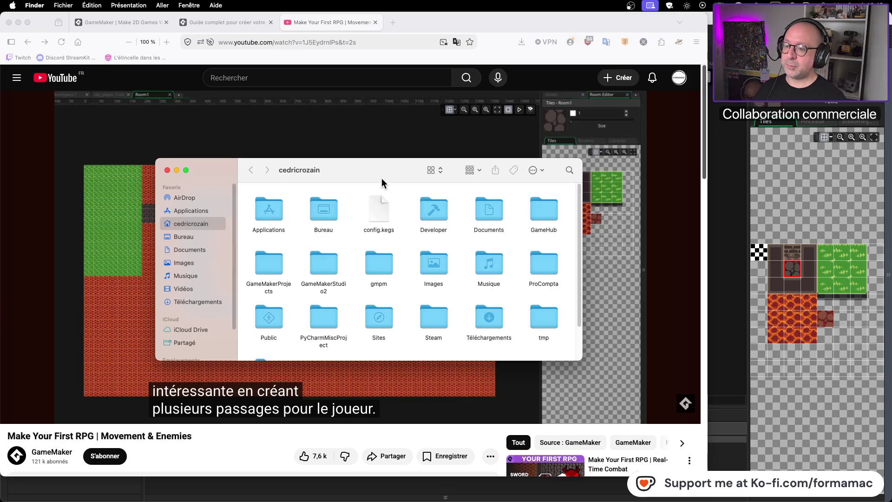
# Step: View the saved layout screenshot, close it, and bring GameMaker back to the front
pyautogui.press('super+w')
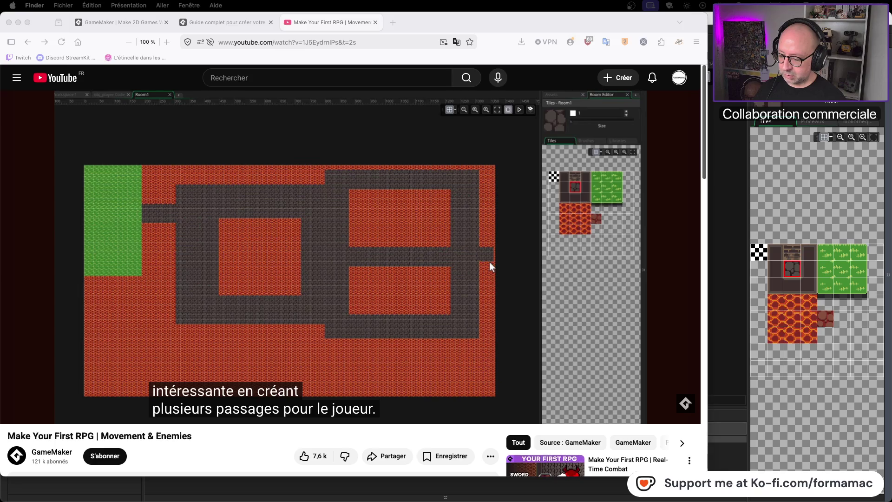
pyautogui.press('super+shift+3')
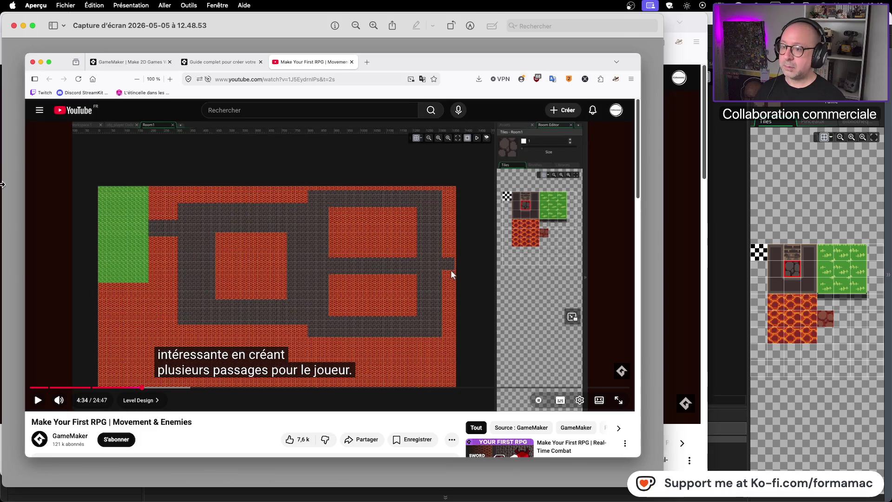
pyautogui.press('super+w')
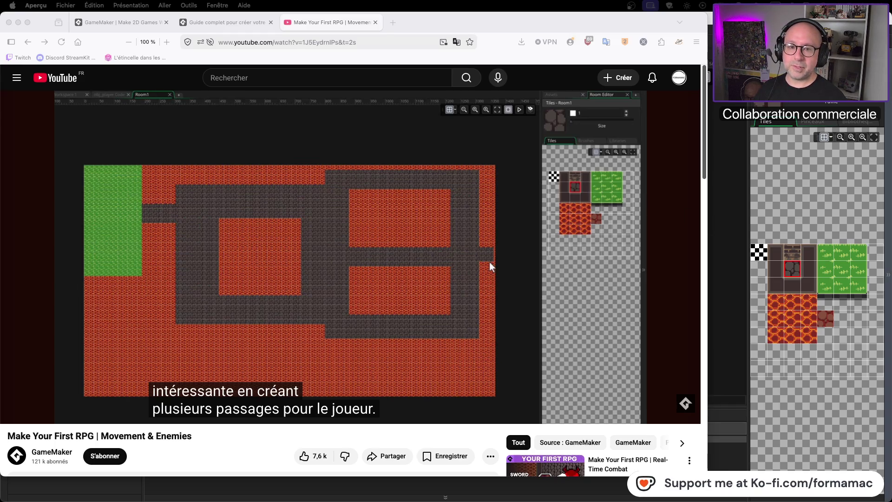
pyautogui.click(799, 281)
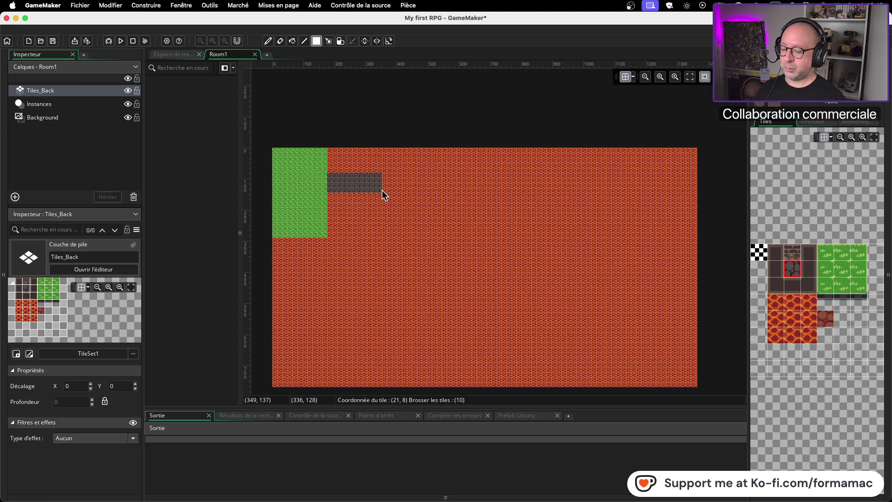
# Step: Sketch stone passages out from the grass, undoing the stray strip and two wrong strokes
pyautogui.press('super+z')
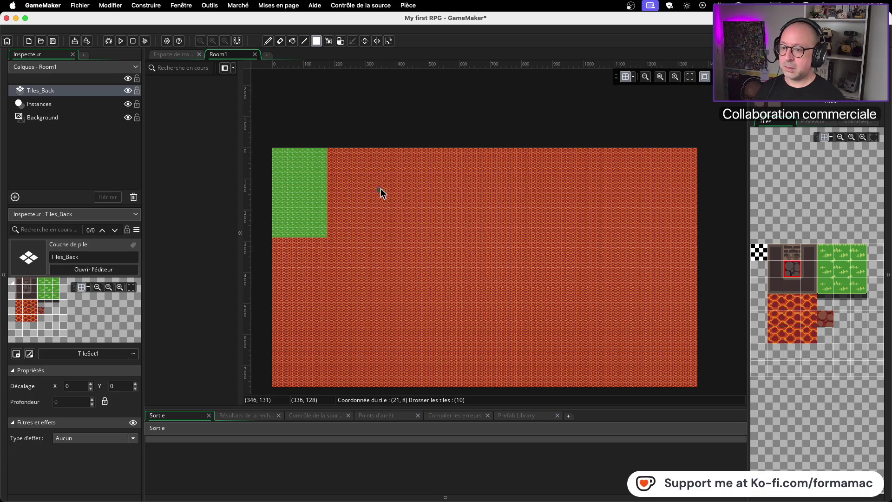
pyautogui.moveTo(330, 195); pyautogui.dragTo(335, 207)
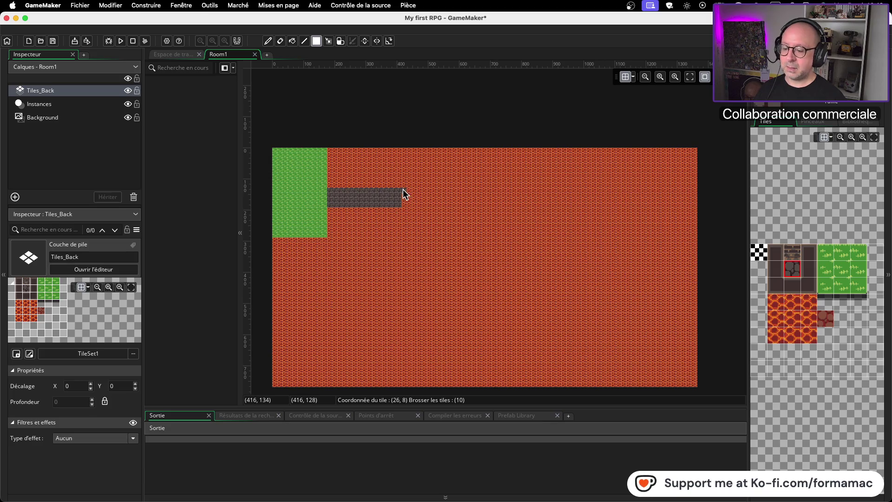
pyautogui.moveTo(403, 191)
pyautogui.mouseDown()
pyautogui.moveTo(401, 163)
pyautogui.moveTo(411, 160)
pyautogui.mouseUp()
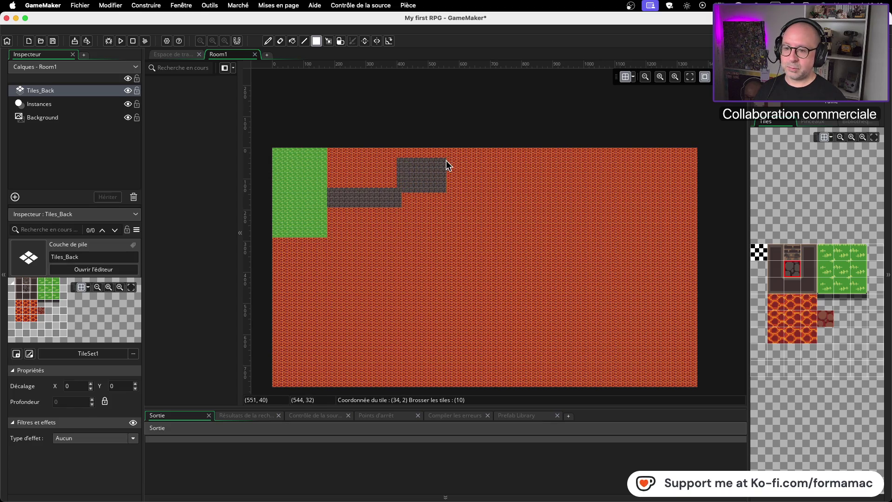
pyautogui.moveTo(448, 164)
pyautogui.mouseDown()
pyautogui.moveTo(564, 169)
pyautogui.moveTo(560, 207)
pyautogui.moveTo(555, 168)
pyautogui.mouseUp()
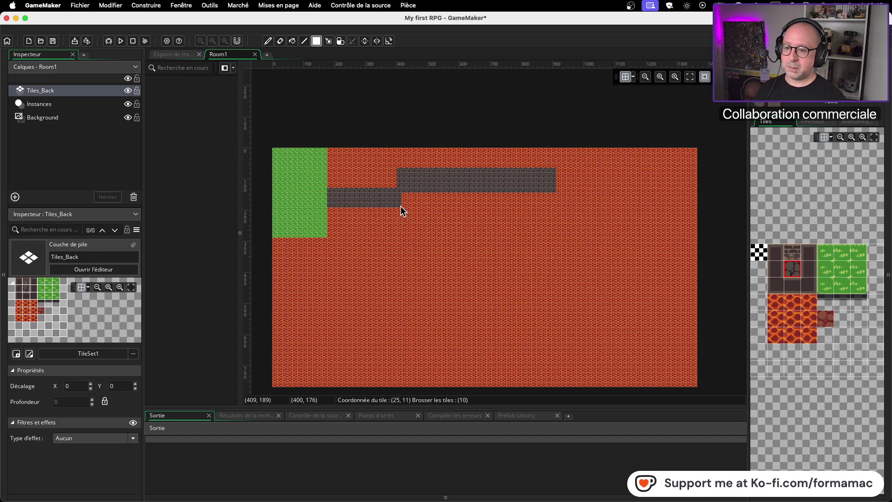
pyautogui.moveTo(399, 206); pyautogui.dragTo(416, 303)
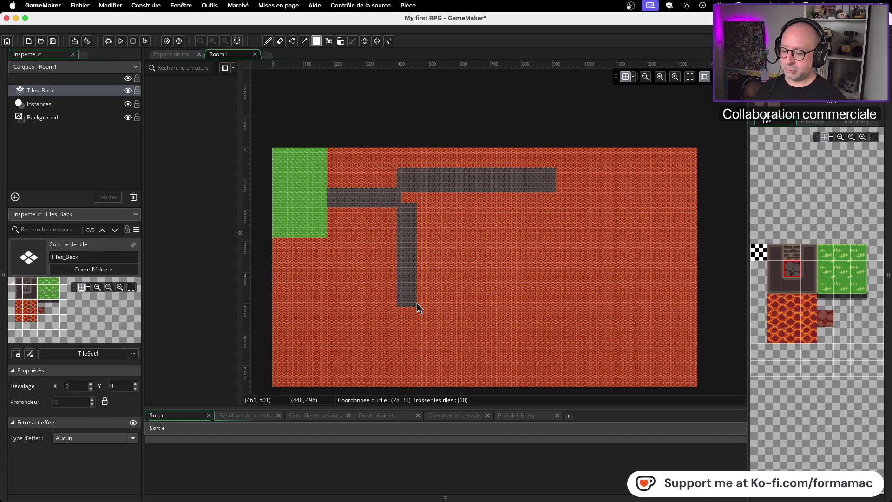
pyautogui.press('super+z')
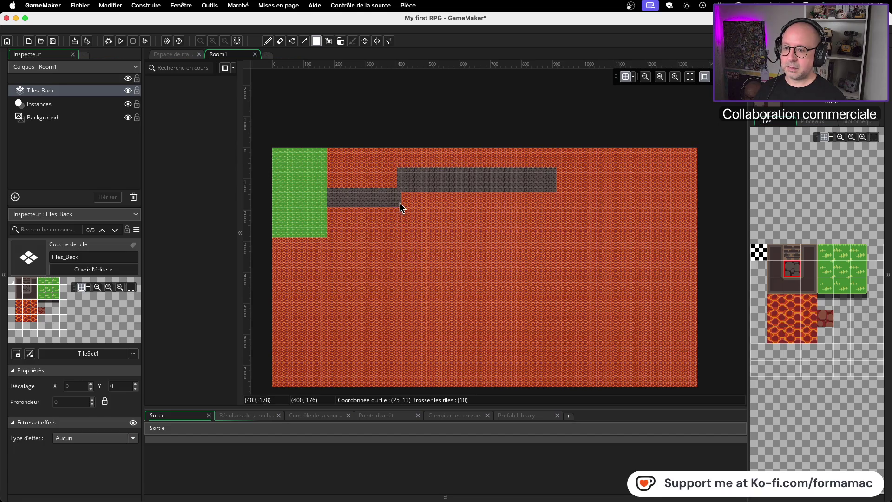
pyautogui.press('super+z')
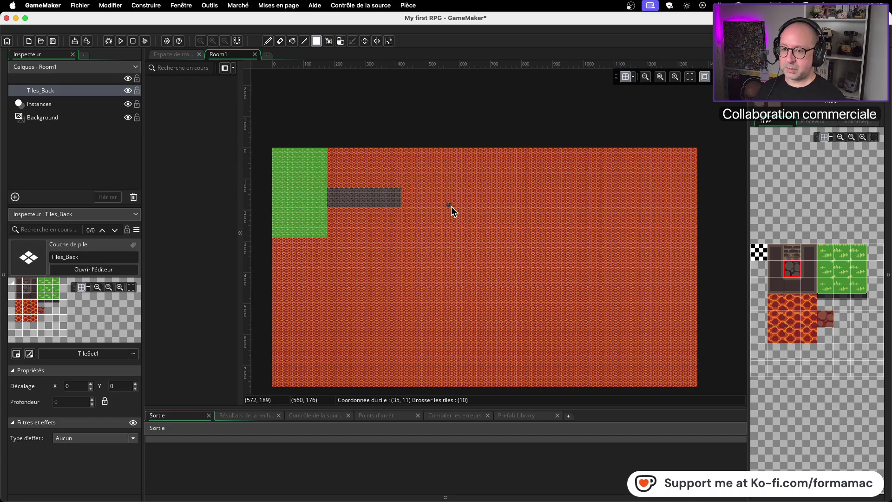
# Step: Paint a wide stone shaft downward plus upper and lower corridors running right
pyautogui.moveTo(400, 171)
pyautogui.mouseDown()
pyautogui.moveTo(425, 303)
pyautogui.moveTo(442, 315)
pyautogui.moveTo(433, 314)
pyautogui.mouseUp()
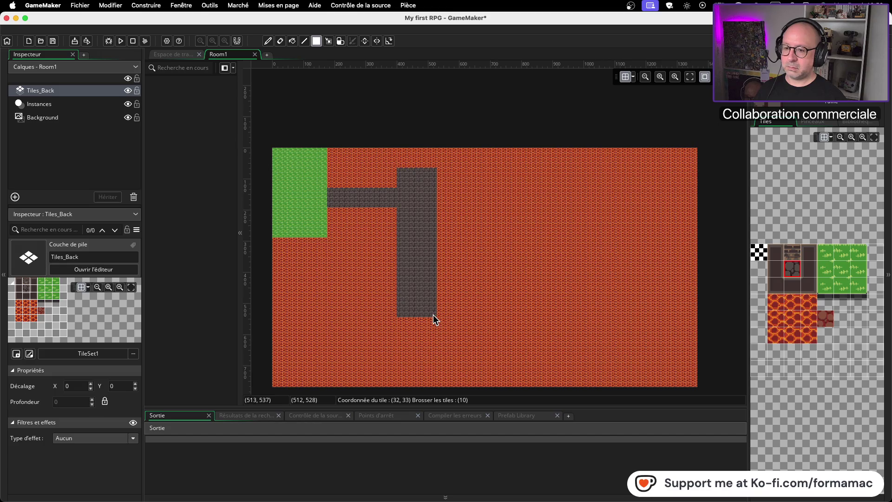
pyautogui.moveTo(444, 172)
pyautogui.mouseDown()
pyautogui.moveTo(512, 172)
pyautogui.moveTo(569, 205)
pyautogui.mouseUp()
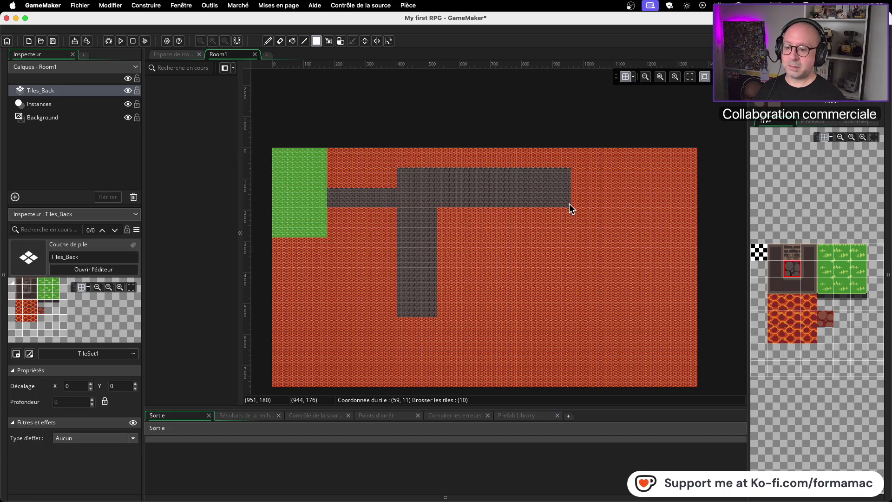
pyautogui.moveTo(400, 319)
pyautogui.mouseDown()
pyautogui.moveTo(528, 323)
pyautogui.moveTo(575, 343)
pyautogui.mouseUp()
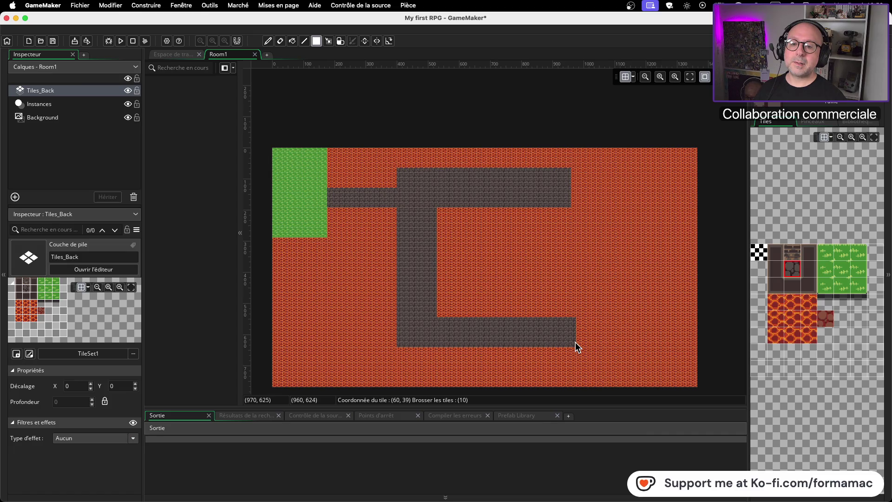
pyautogui.moveTo(575, 342); pyautogui.dragTo(574, 347)
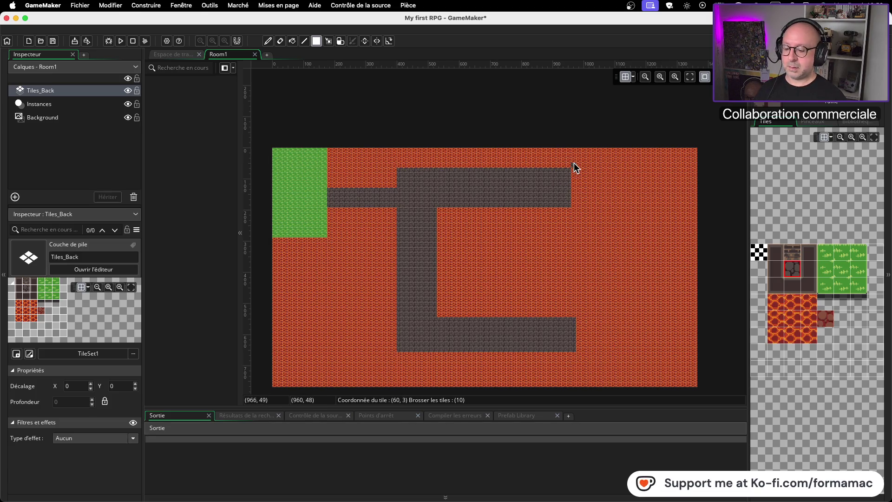
# Step: Paint a stone column down Room1's right side, with a branch to the right edge and a bottom-right strip
pyautogui.moveTo(573, 157)
pyautogui.mouseDown()
pyautogui.moveTo(589, 344)
pyautogui.moveTo(617, 366)
pyautogui.mouseUp()
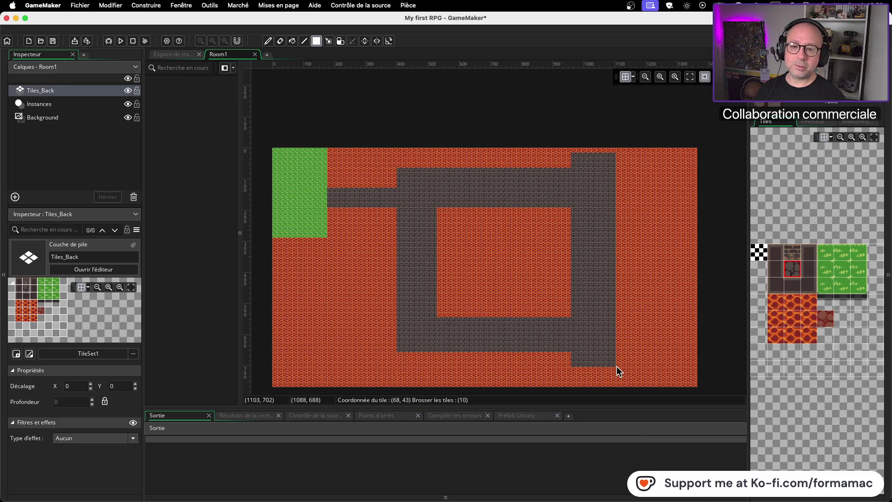
pyautogui.press('super+z')
pyautogui.press('super+z')
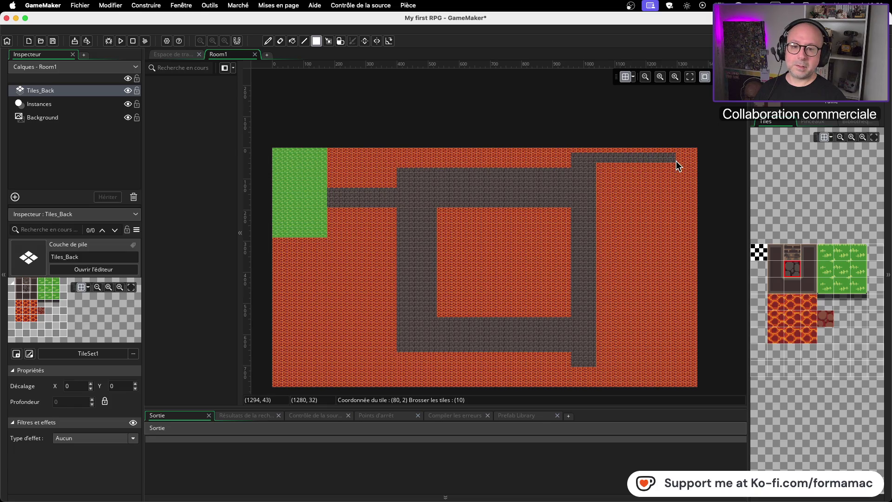
pyautogui.moveTo(676, 161); pyautogui.dragTo(677, 177)
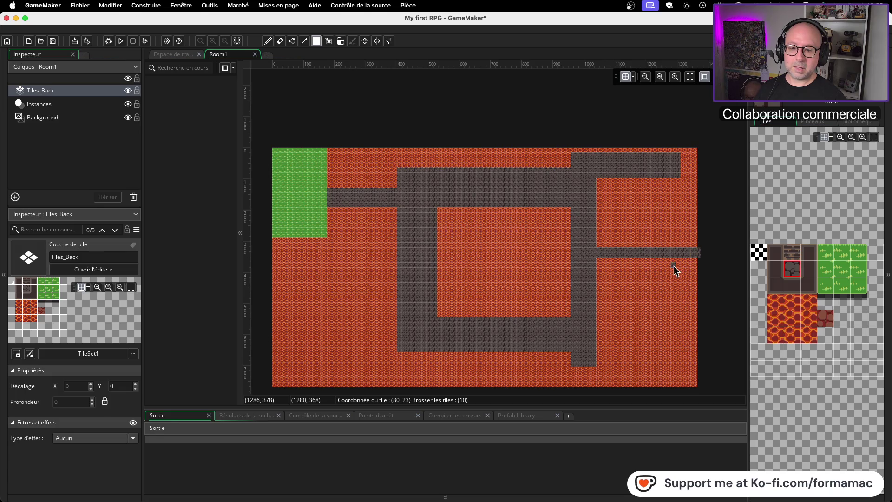
pyautogui.press('super+z')
pyautogui.moveTo(598, 248)
pyautogui.mouseDown()
pyautogui.moveTo(669, 250)
pyautogui.moveTo(696, 264)
pyautogui.mouseUp()
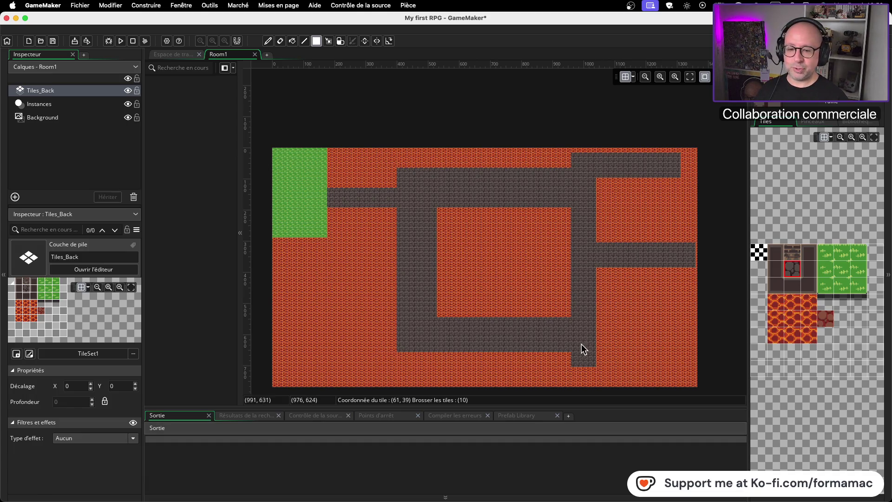
pyautogui.moveTo(598, 362)
pyautogui.mouseDown()
pyautogui.moveTo(680, 360)
pyautogui.moveTo(682, 347)
pyautogui.mouseUp()
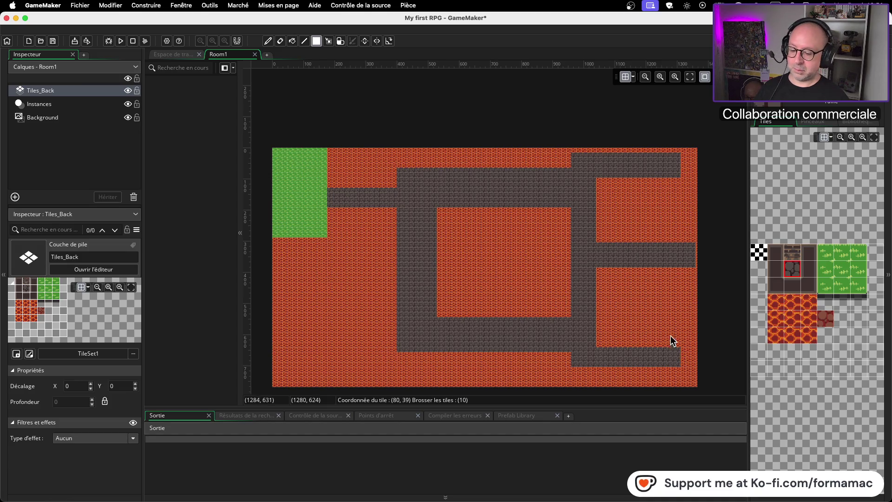
pyautogui.moveTo(683, 194)
pyautogui.mouseDown()
pyautogui.moveTo(676, 334)
pyautogui.moveTo(663, 361)
pyautogui.mouseUp()
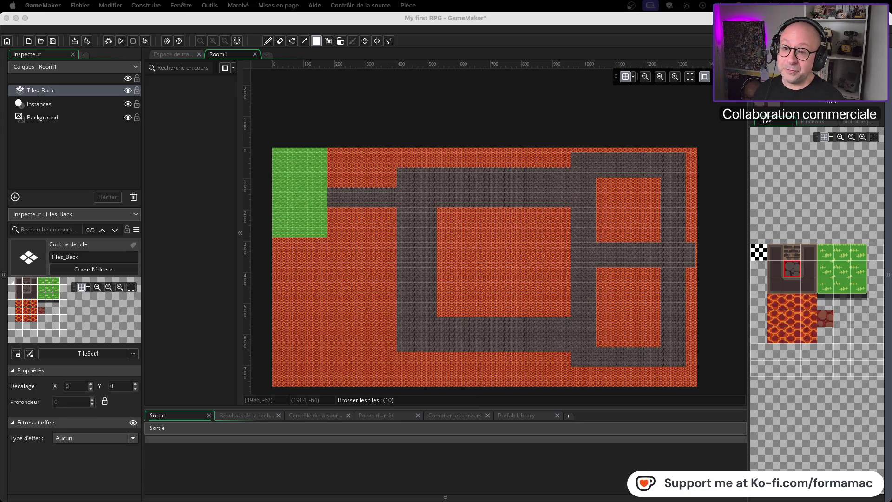
# Step: Save the Room1 edits in GameMaker and switch back to the YouTube tutorial
pyautogui.click(503, 21)
pyautogui.press('super+s')
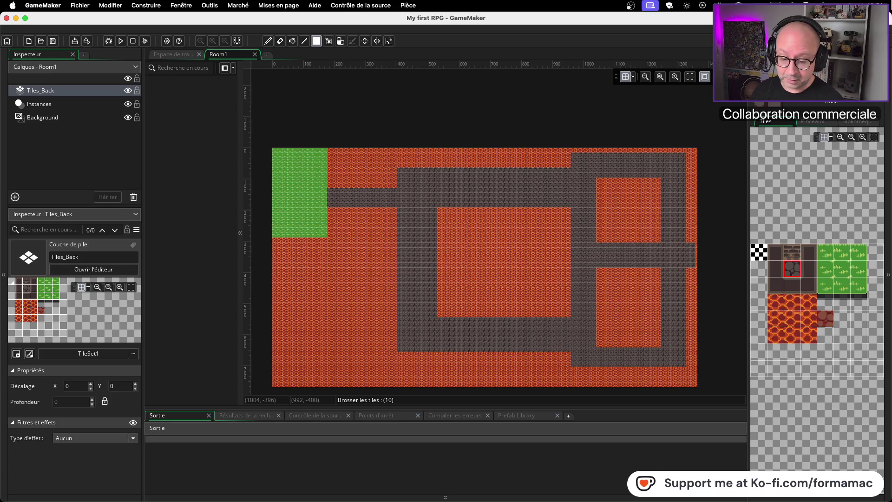
pyautogui.press('F5')
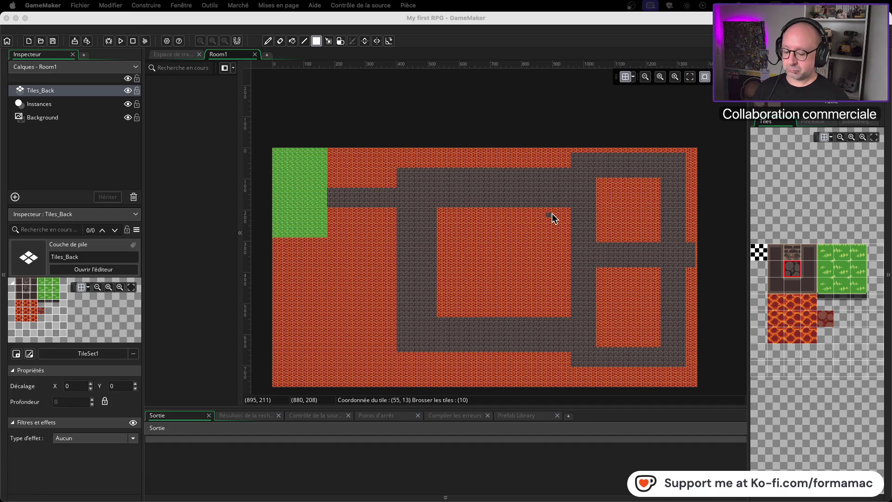
pyautogui.press('super+Tab')
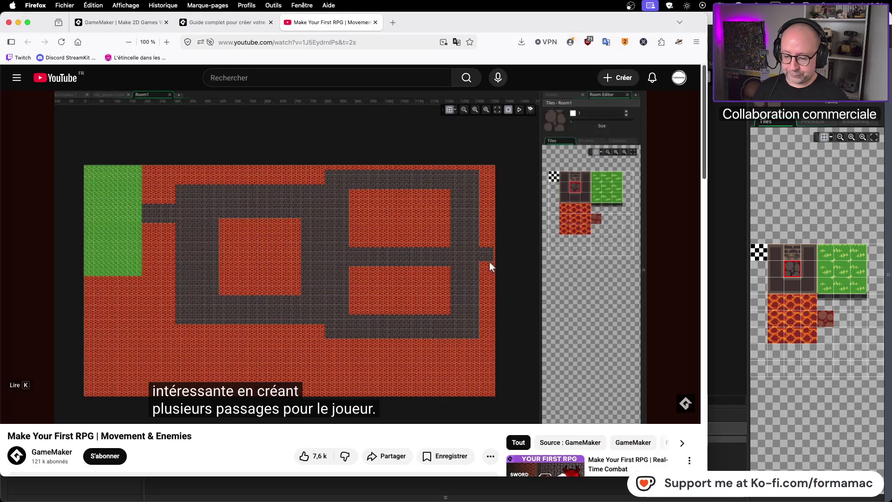
# Step: Play the tutorial a few seconds, pause it at 4:38, and return to GameMaker
pyautogui.click(490, 262)
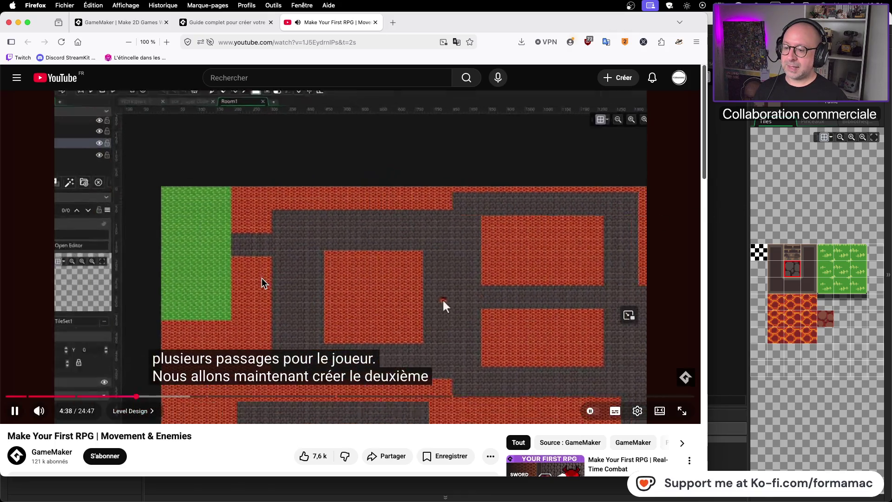
pyautogui.click(390, 263)
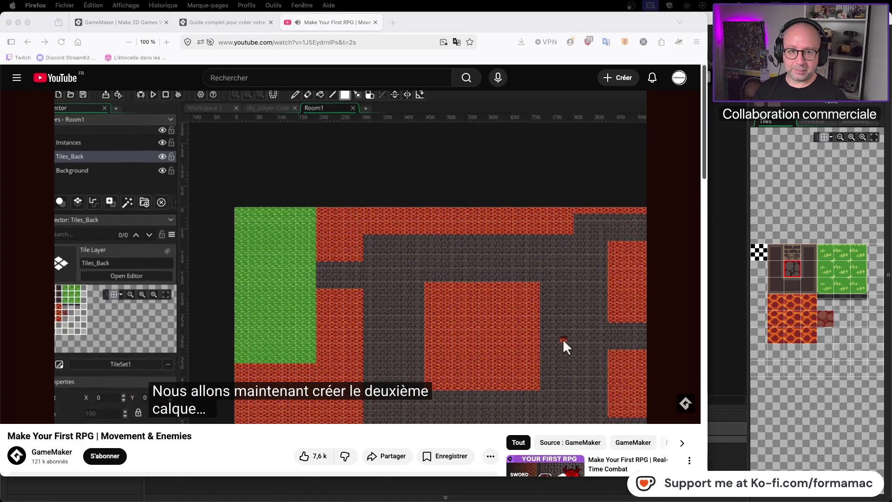
pyautogui.press('super+Tab')
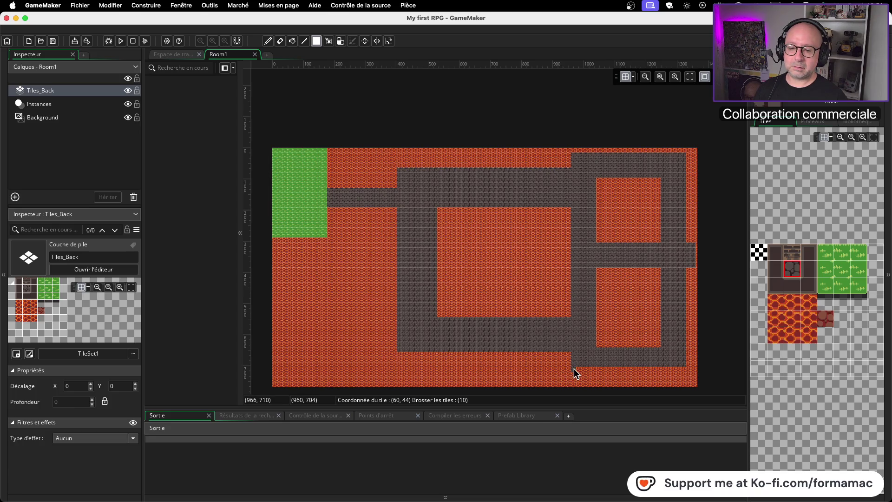
# Step: Paint a stone path along Room1's bottom joined to the right corridor, with a strip rising on the left
pyautogui.moveTo(574, 373)
pyautogui.mouseDown()
pyautogui.moveTo(365, 374)
pyautogui.moveTo(364, 382)
pyautogui.mouseUp()
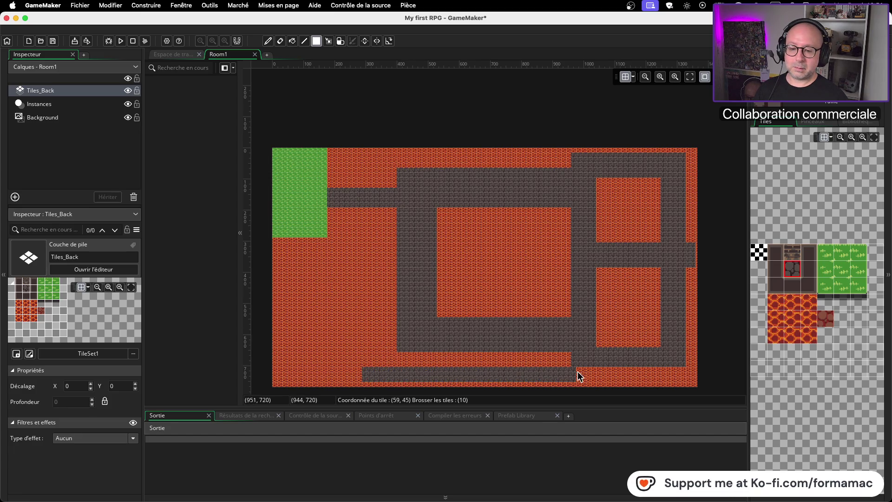
pyautogui.moveTo(583, 372); pyautogui.dragTo(584, 378)
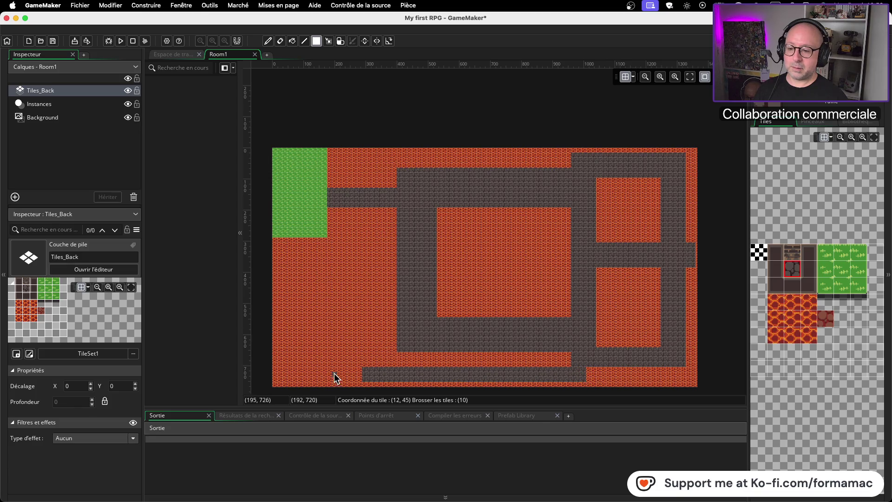
pyautogui.moveTo(367, 369); pyautogui.dragTo(363, 339)
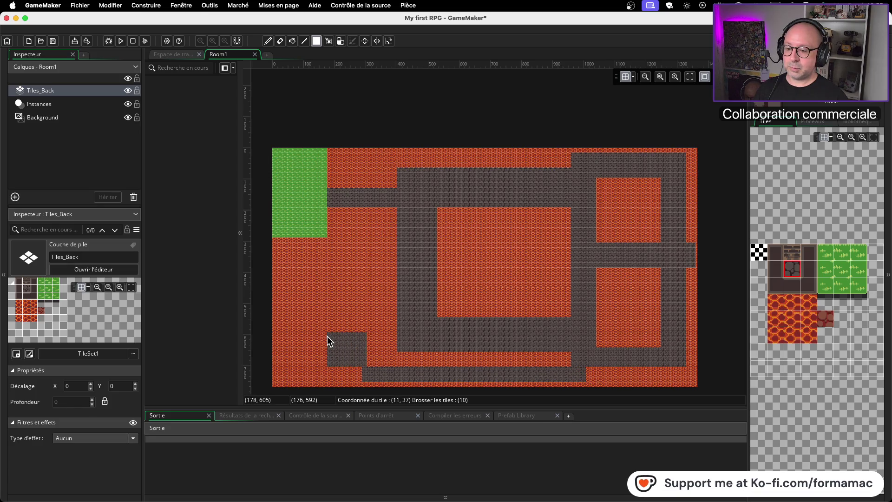
pyautogui.moveTo(307, 349)
pyautogui.mouseDown()
pyautogui.moveTo(310, 341)
pyautogui.moveTo(308, 369)
pyautogui.moveTo(344, 383)
pyautogui.moveTo(475, 376)
pyautogui.mouseUp()
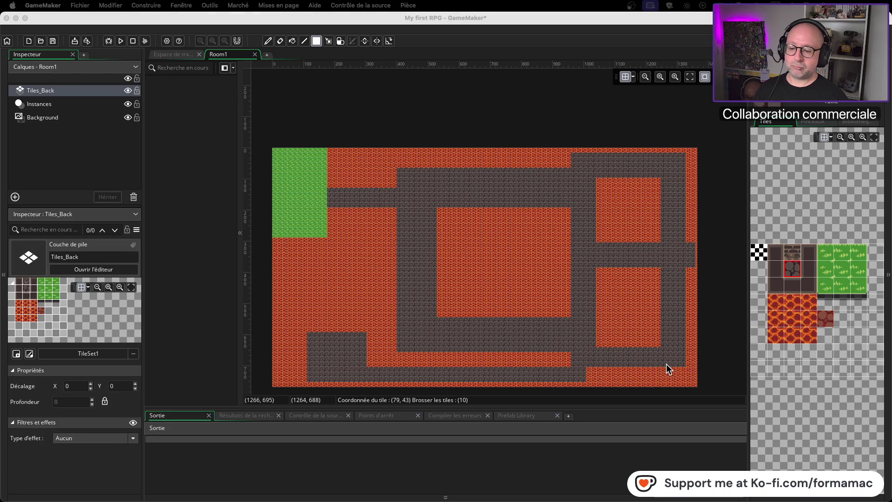
pyautogui.press('super+Tab')
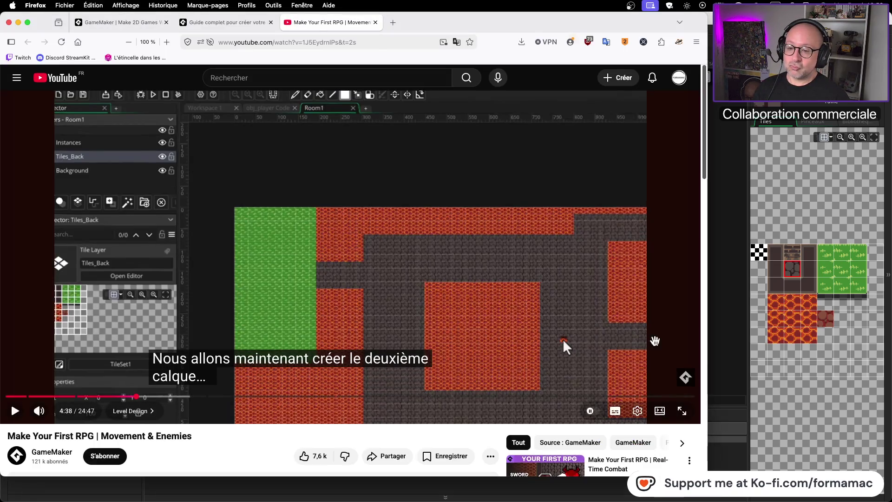
# Step: Rewind the tutorial to 4:31 and watch its explanation of the second tile layer
pyautogui.click(135, 398)
pyautogui.click(16, 412)
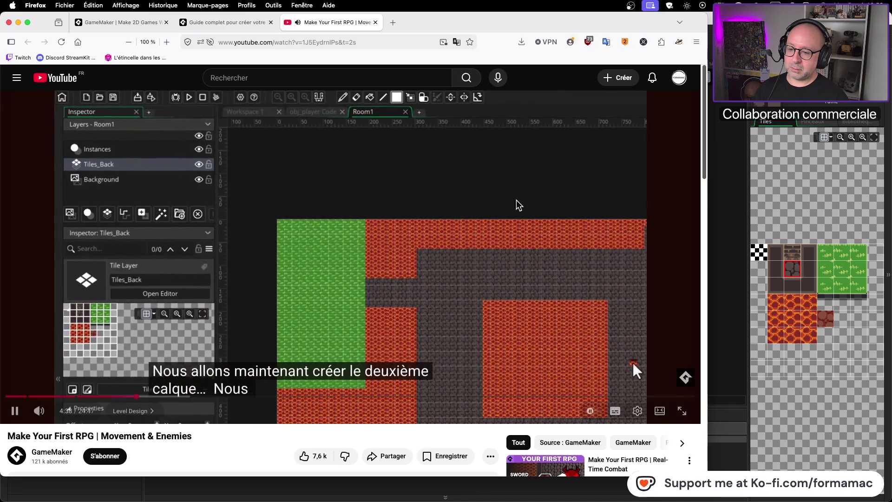
pyautogui.click(458, 259)
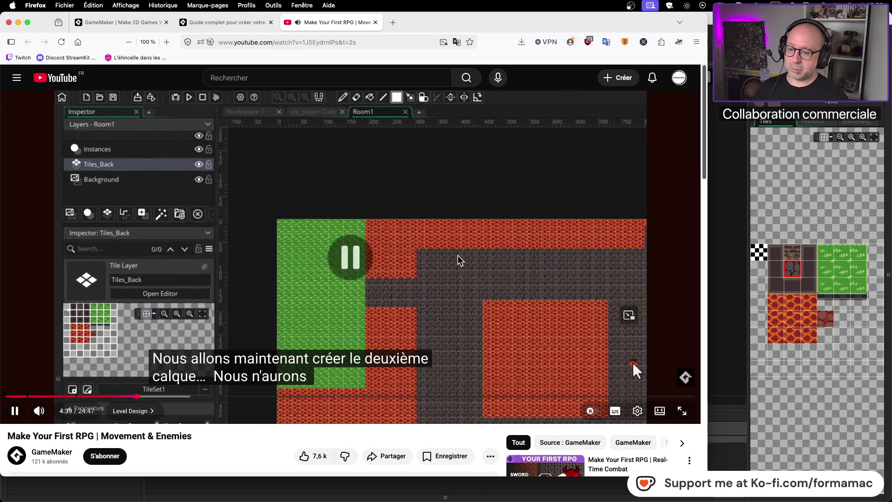
# Step: Save the GameMaker project and return to the tutorial
pyautogui.click(764, 185)
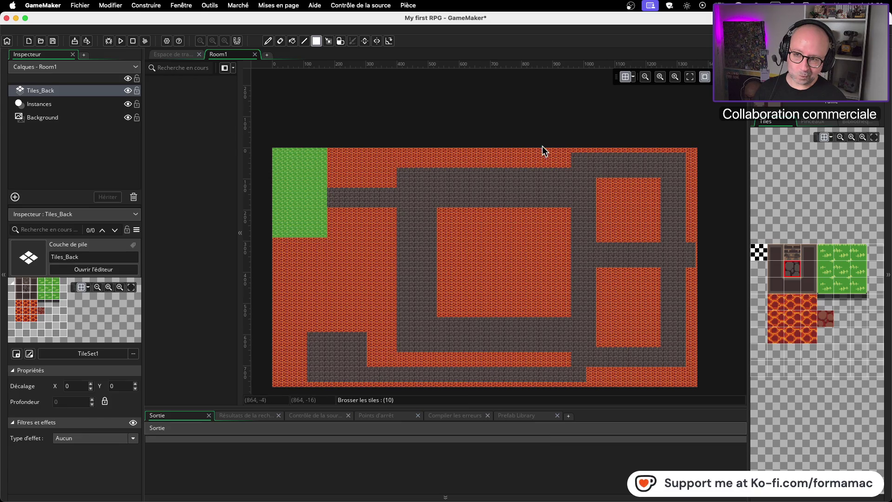
pyautogui.press('super+s')
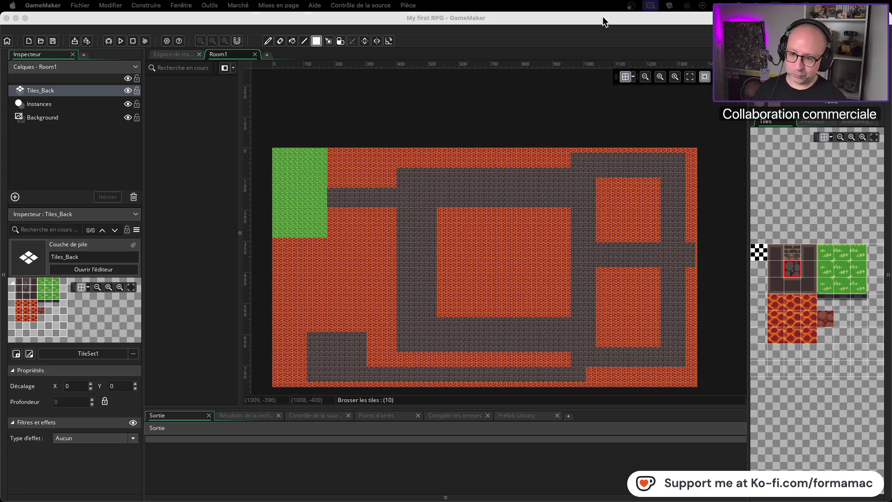
pyautogui.press('super+Tab')
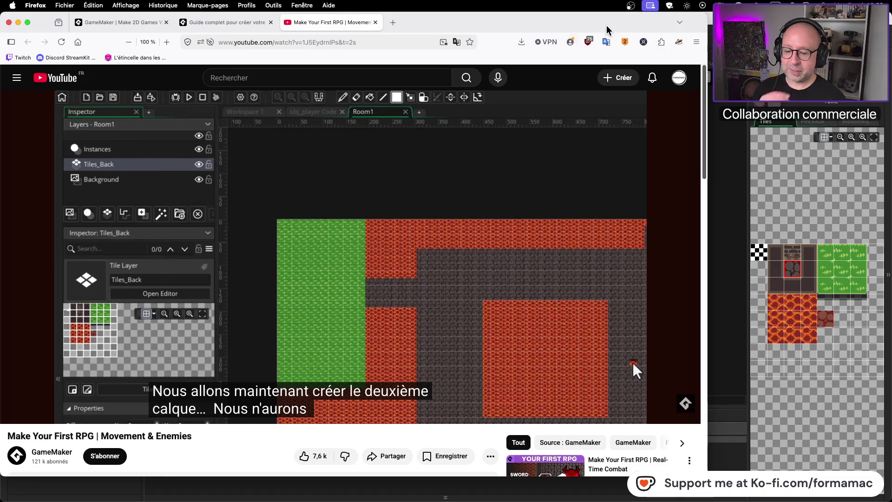
# Step: Watch the tutorial add a new layer, then create a new tile layer in Room1
pyautogui.click(438, 175)
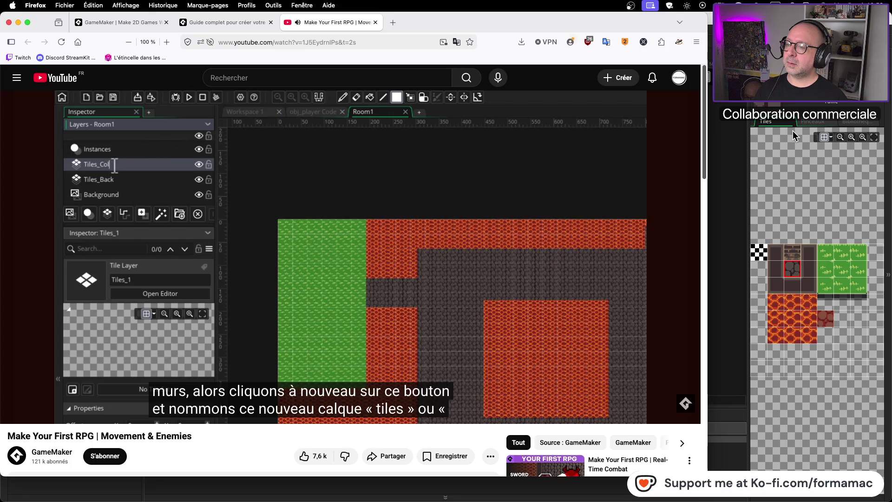
pyautogui.click(411, 159)
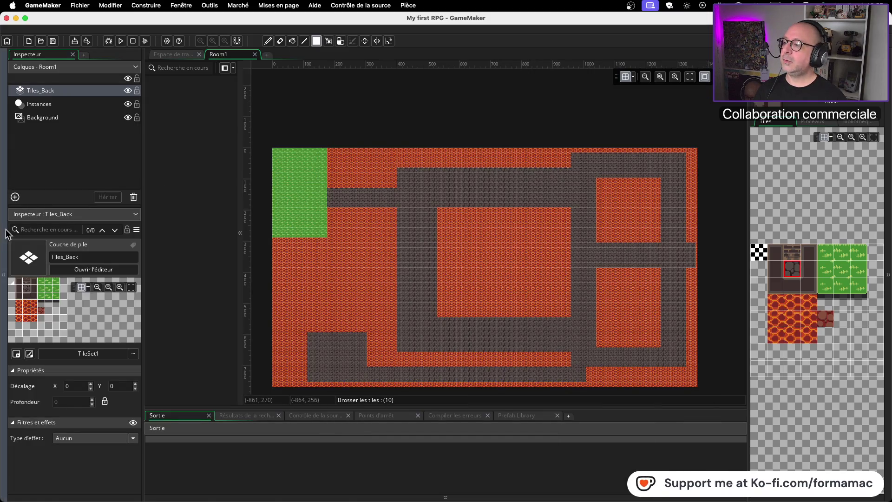
pyautogui.click(15, 196)
# Step: Rename the new tile layer to Tiles_Col and resume the tutorial video
pyautogui.click(102, 225)
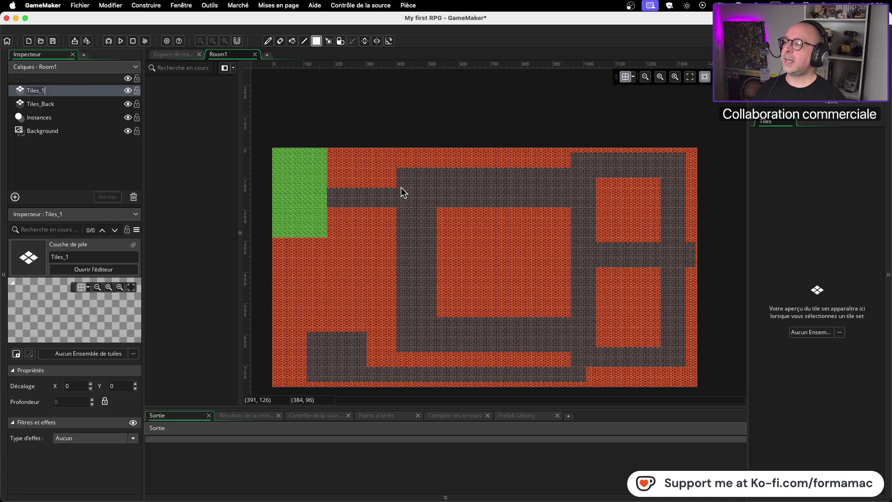
pyautogui.press('BackSpace')
pyautogui.write('Col')
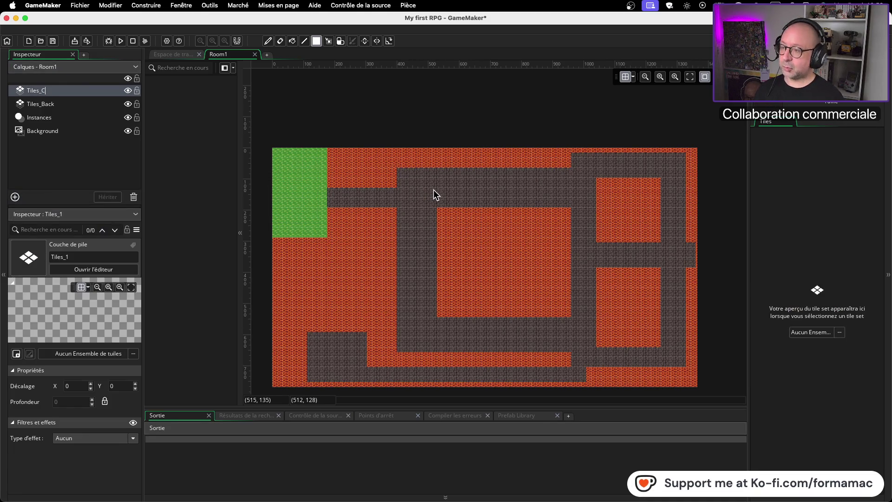
pyautogui.press('Return')
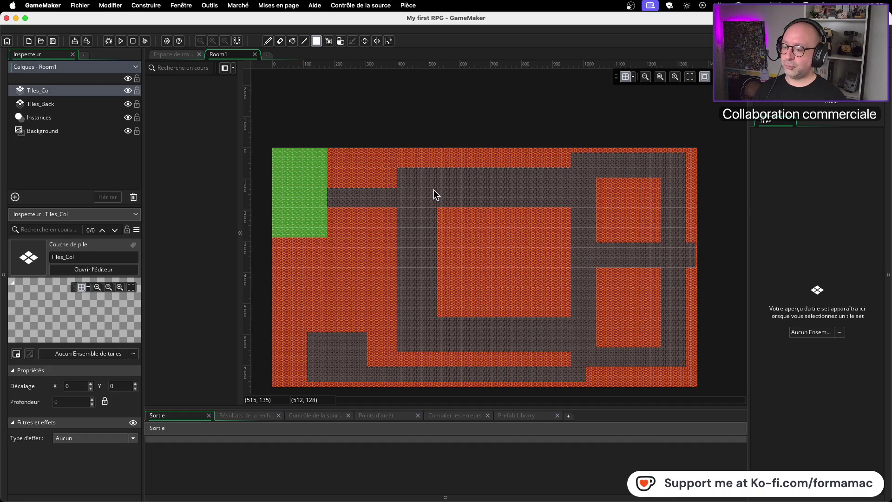
pyautogui.press('super+Tab')
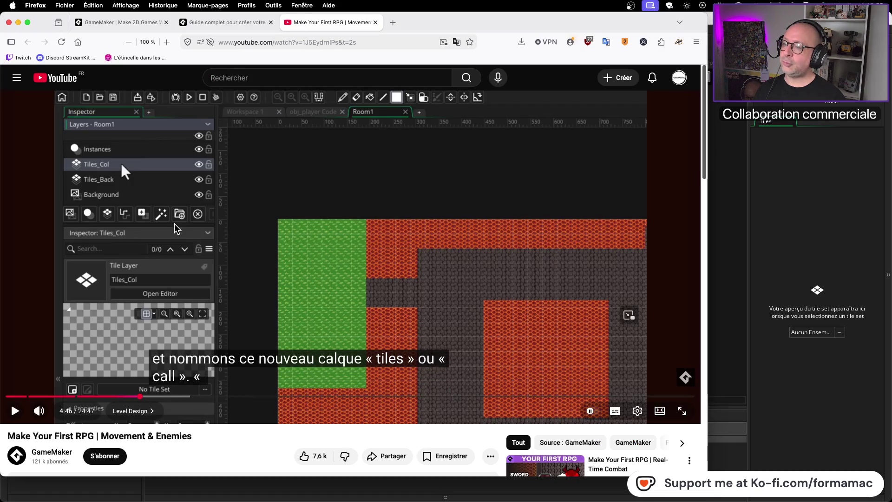
pyautogui.click(417, 179)
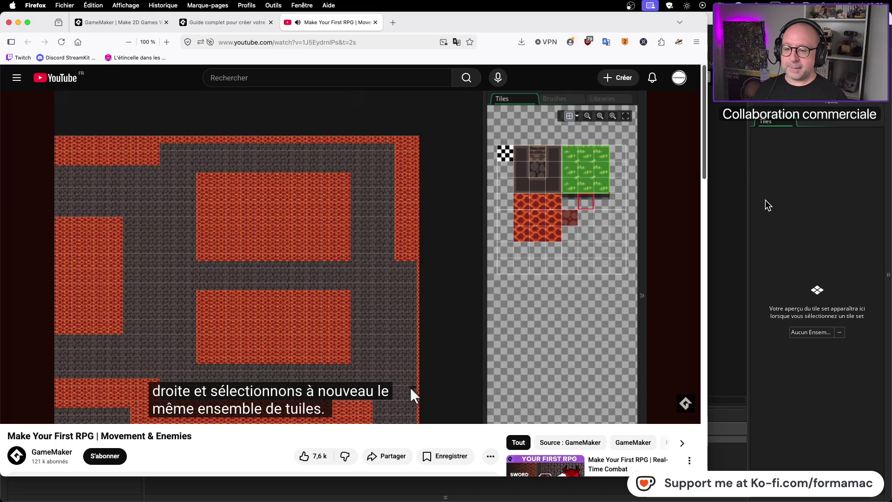
# Step: Pause the tutorial, assign TileSet1 to the Tiles_Col layer, and resume the video
pyautogui.click(612, 204)
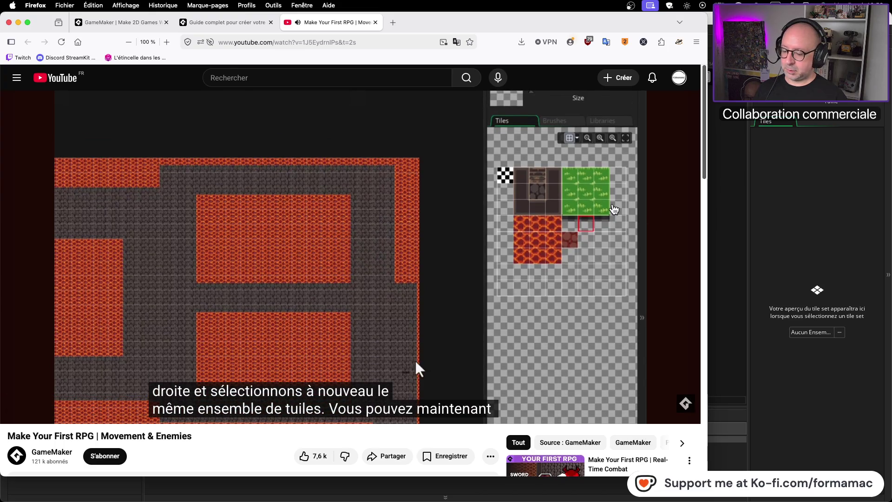
pyautogui.press('super+Tab')
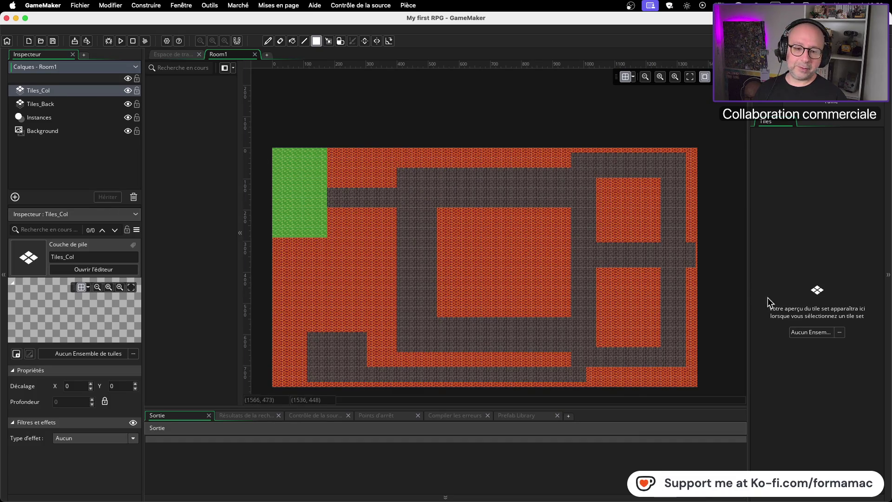
pyautogui.click(829, 334)
pyautogui.doubleClick(689, 358)
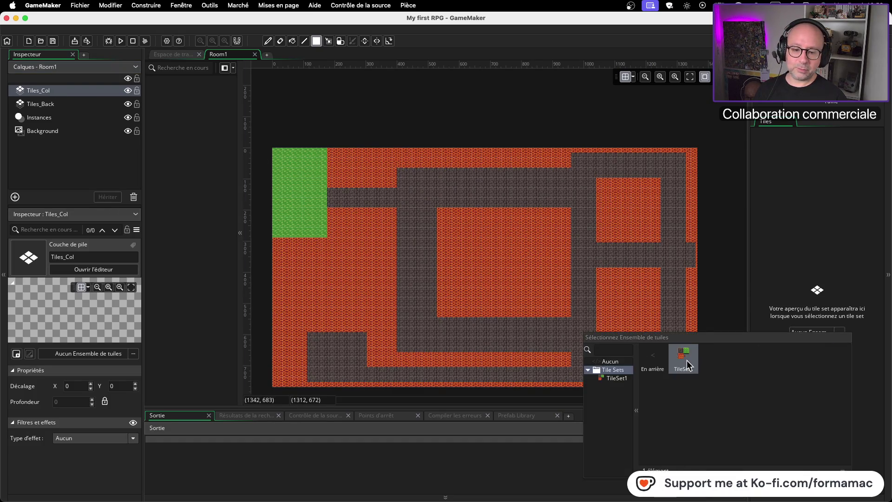
pyautogui.doubleClick(689, 361)
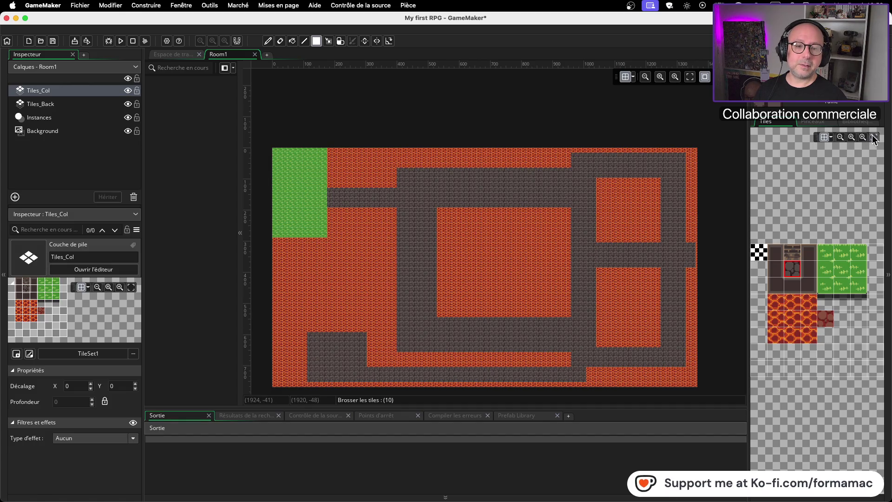
pyautogui.press('super+Tab')
pyautogui.click(419, 278)
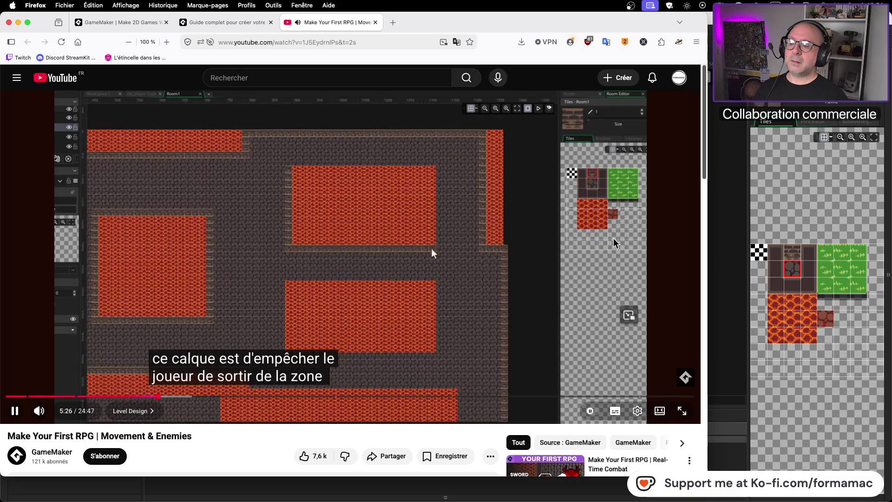
# Step: Pause the tutorial at 5:28 and select the wall tile in GameMaker's Tiles panel
pyautogui.click(491, 241)
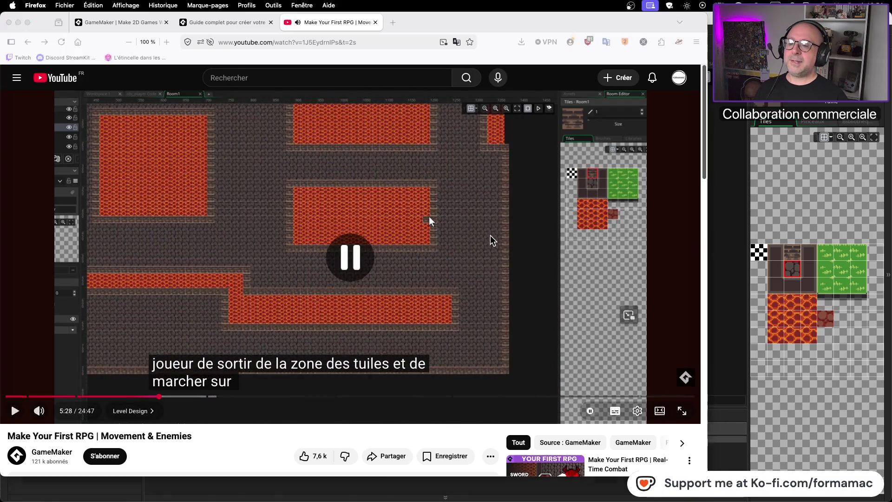
pyautogui.press('super+Tab')
pyautogui.click(791, 252)
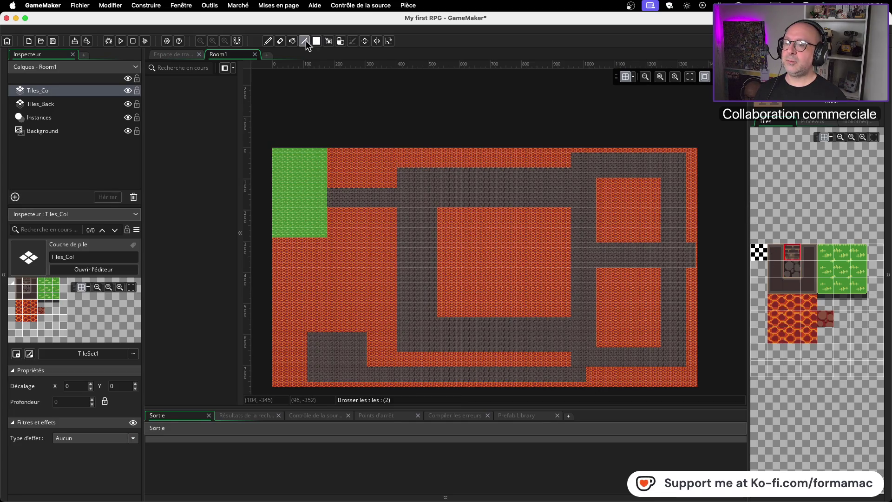
# Step: Zoom to the grass and lava corner and draw a wall line along the grass's bottom edge
pyautogui.scroll(1, 294, 244)
pyautogui.scroll(-3, 296, 244)
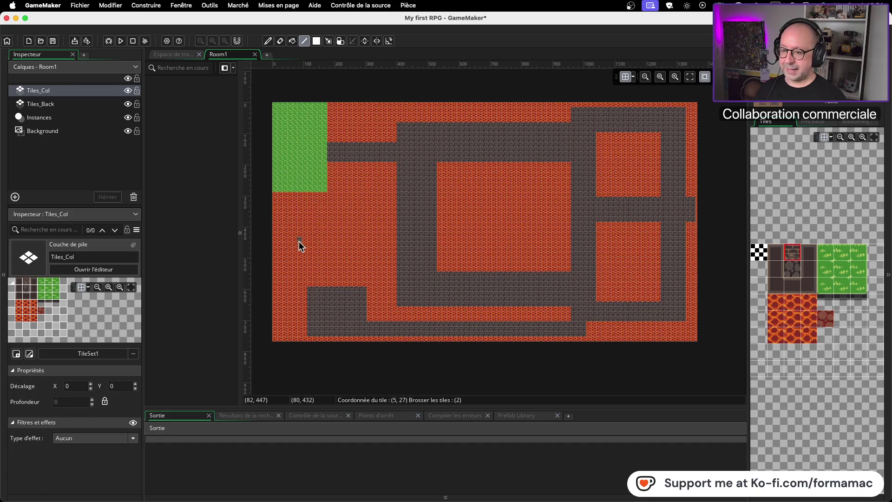
pyautogui.scroll(5, 306, 209)
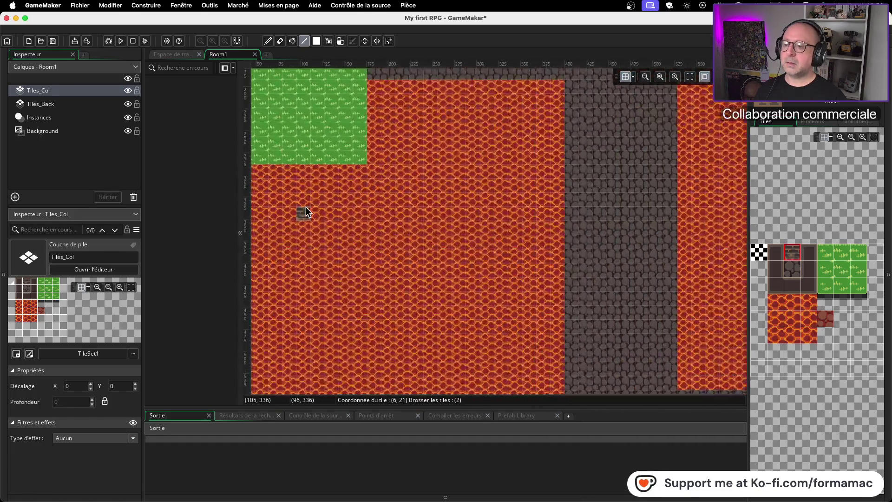
pyautogui.moveTo(363, 221); pyautogui.dragTo(437, 227)
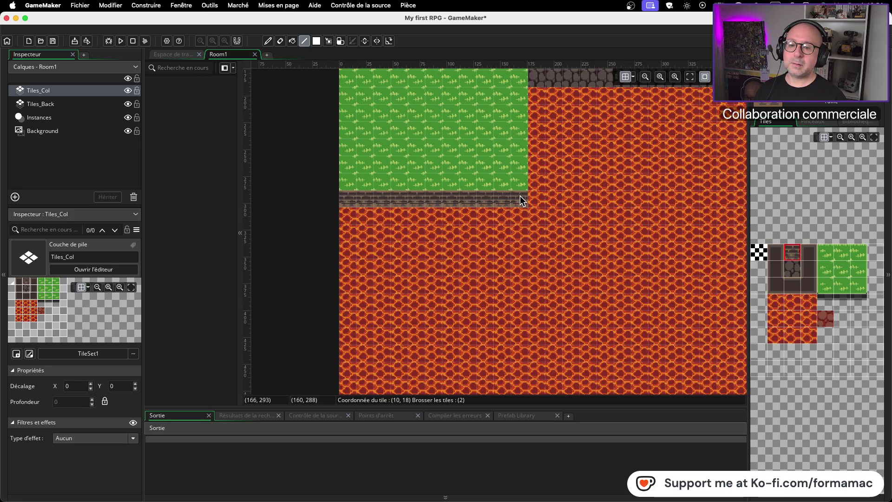
pyautogui.moveTo(532, 195)
pyautogui.mouseDown()
pyautogui.moveTo(535, 161)
pyautogui.moveTo(537, 197)
pyautogui.mouseUp()
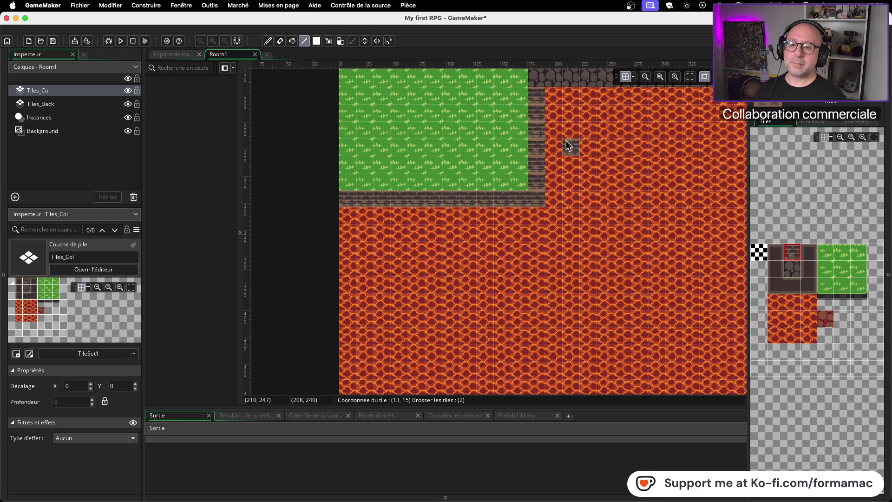
# Step: Paint brick wall tiles along the lava edge above the stone path
pyautogui.scroll(5, 566, 142)
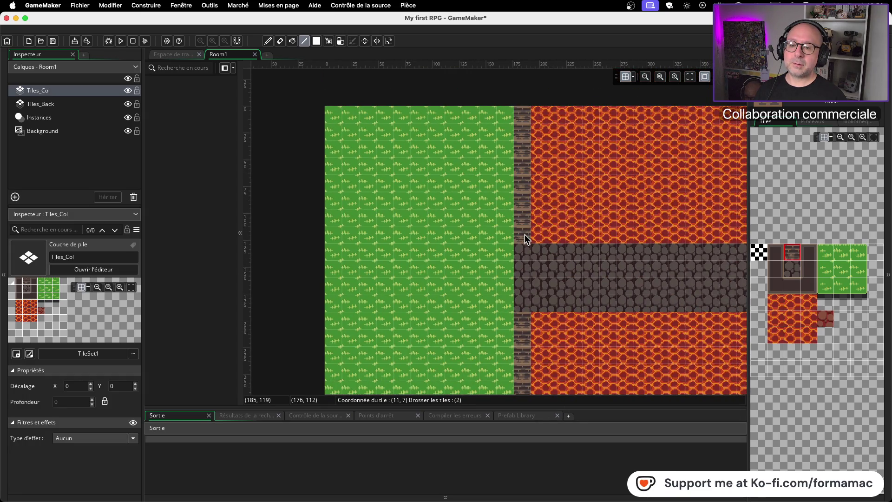
pyautogui.moveTo(611, 233); pyautogui.dragTo(341, 235)
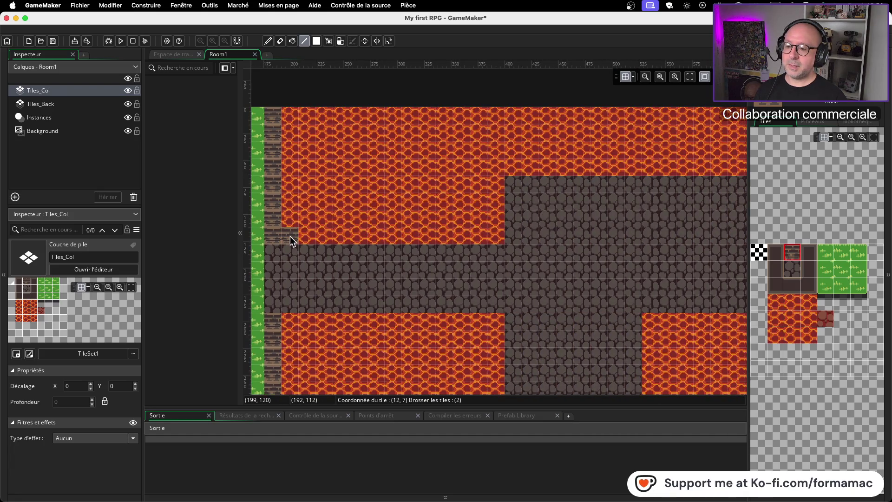
pyautogui.moveTo(492, 230); pyautogui.dragTo(474, 231)
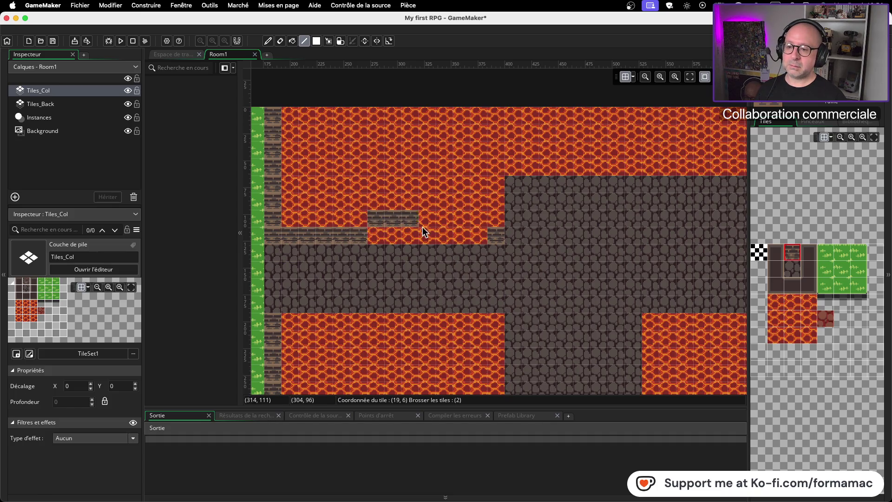
pyautogui.moveTo(416, 227); pyautogui.dragTo(440, 232)
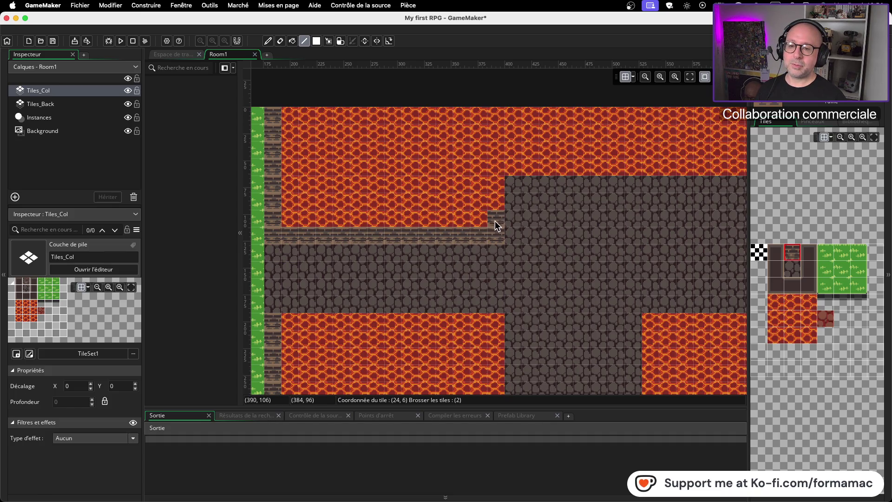
pyautogui.hscroll(5, 422, 230)
pyautogui.scroll(2, 423, 231)
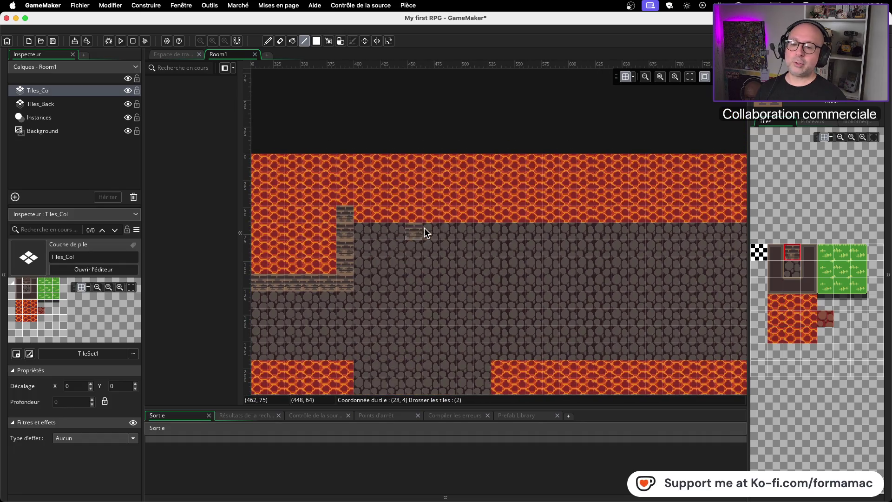
pyautogui.moveTo(363, 213); pyautogui.dragTo(509, 212)
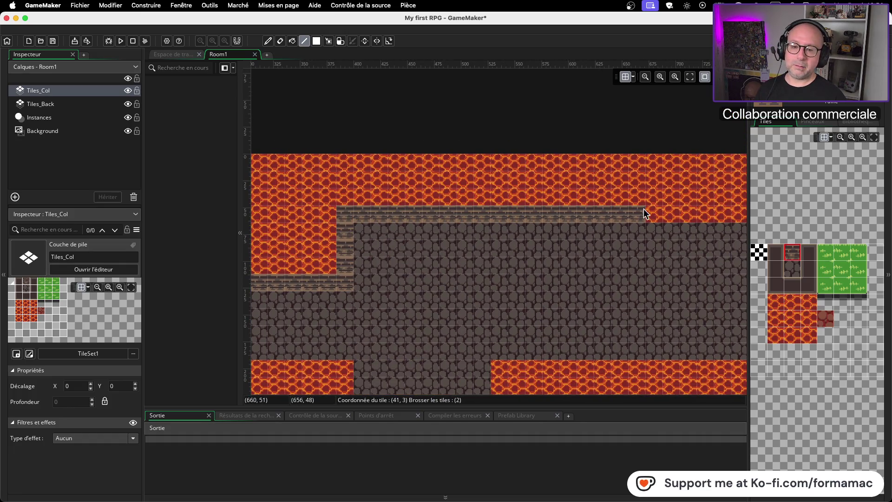
pyautogui.hscroll(10, 476, 291)
pyautogui.scroll(2, 476, 290)
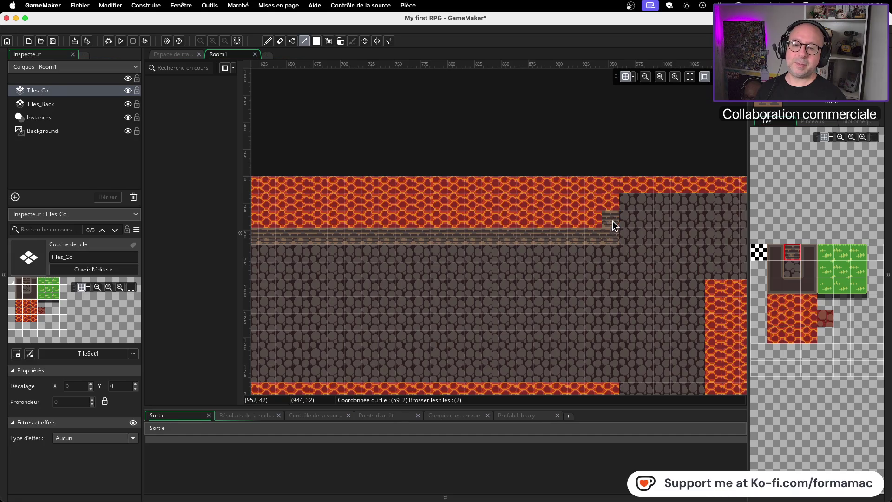
# Step: Paint brick wall tiles along the room's top lava row to the right end
pyautogui.moveTo(627, 274); pyautogui.dragTo(354, 316)
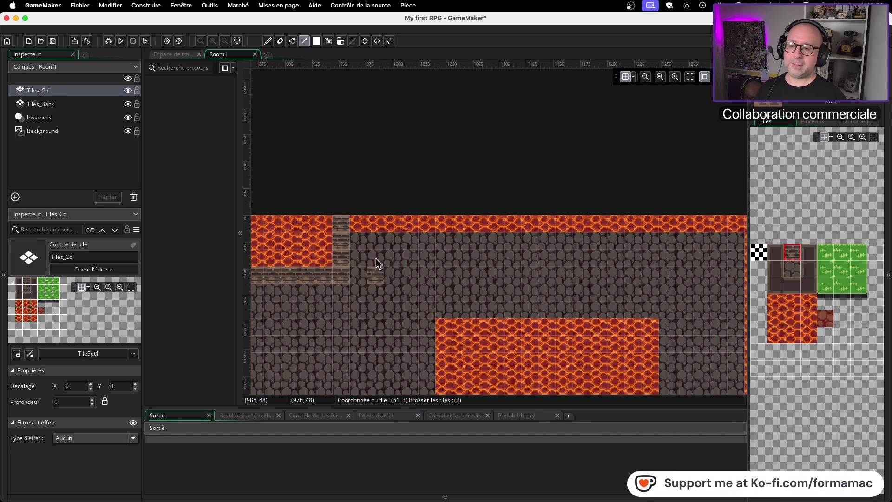
pyautogui.moveTo(365, 231); pyautogui.dragTo(650, 219)
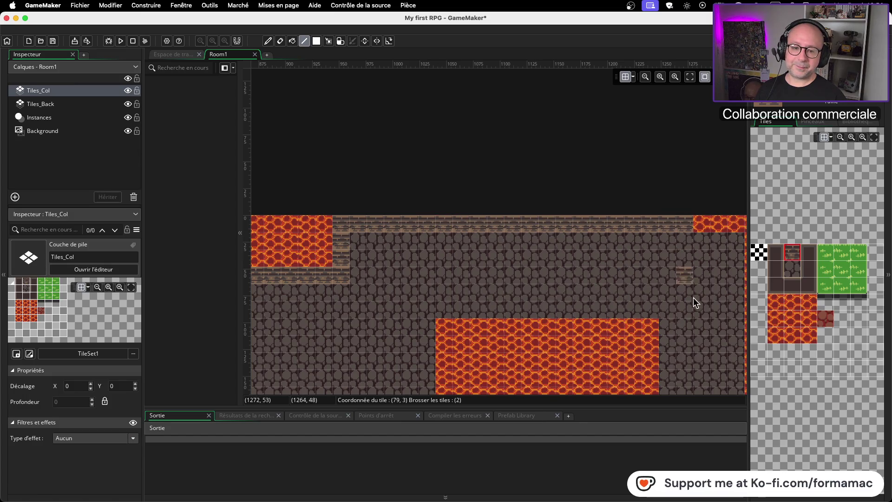
pyautogui.moveTo(689, 284); pyautogui.dragTo(322, 297)
pyautogui.moveTo(392, 227)
pyautogui.mouseDown()
pyautogui.moveTo(385, 220)
pyautogui.moveTo(435, 220)
pyautogui.mouseUp()
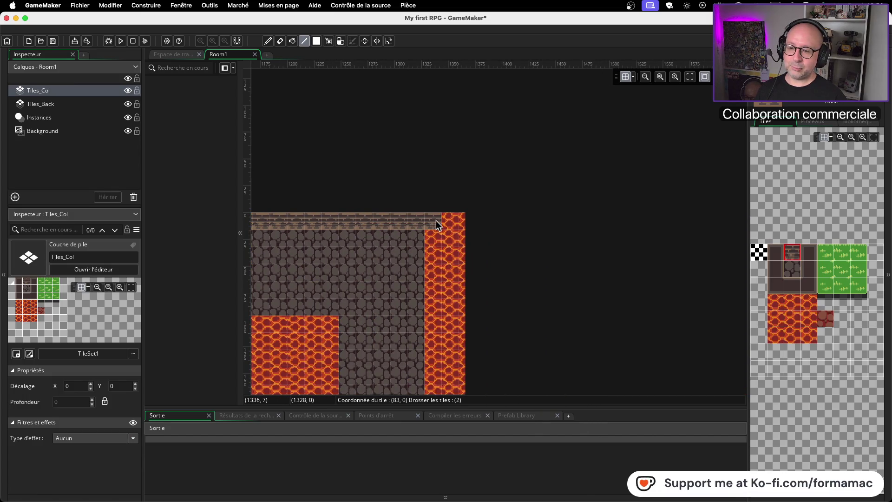
# Step: Paint brick wall down the right-hand lava strip and fill the adjacent lava gap with stone
pyautogui.scroll(-5, 417, 251)
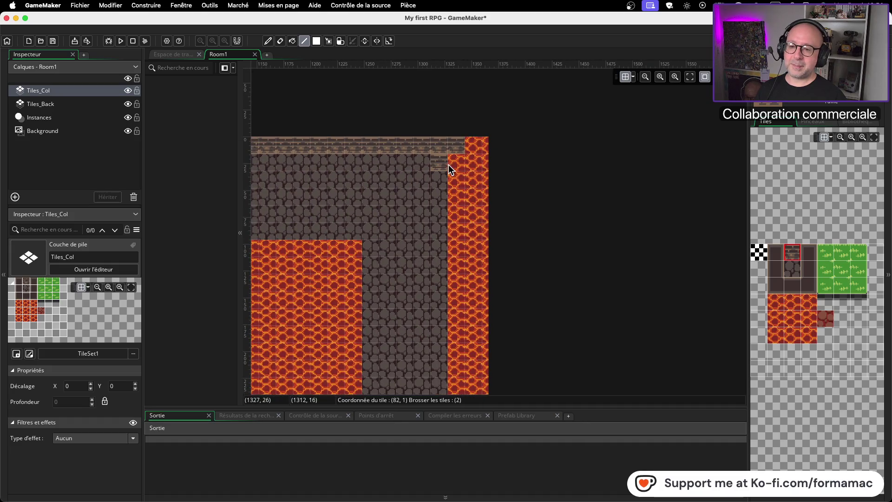
pyautogui.moveTo(458, 165); pyautogui.dragTo(460, 336)
pyautogui.scroll(-10, 584, 138)
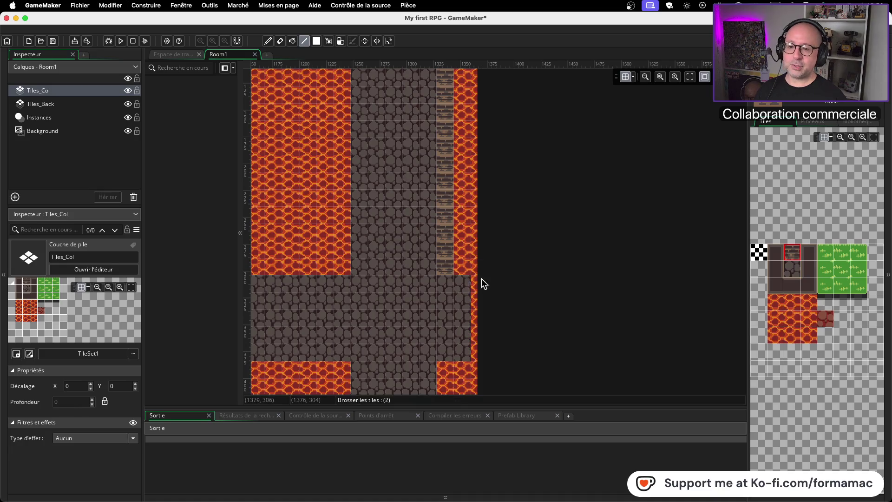
pyautogui.scroll(-5, 523, 262)
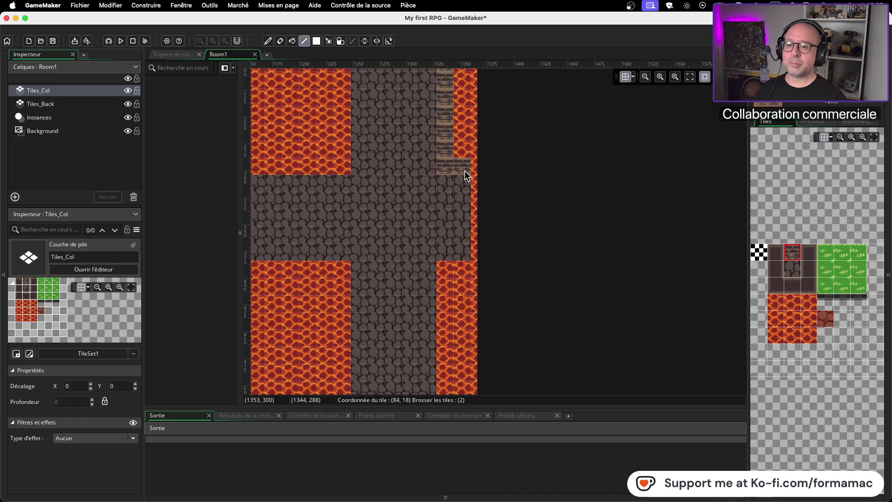
pyautogui.scroll(-6, 515, 233)
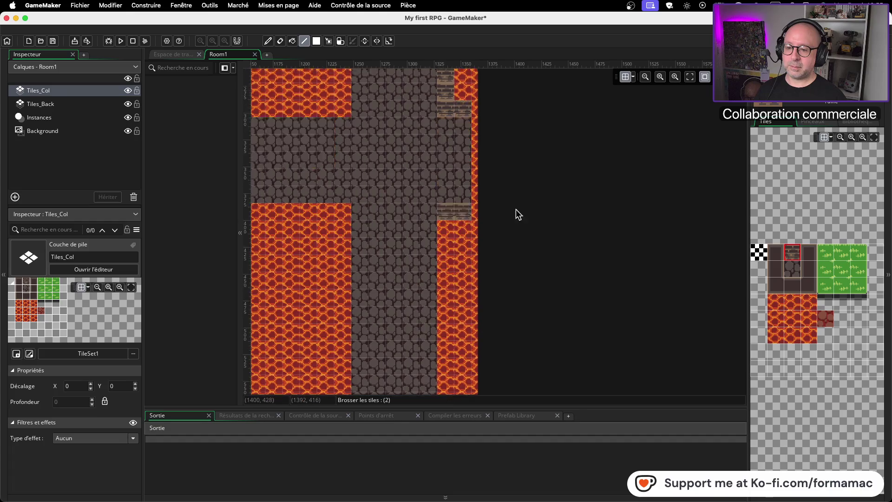
pyautogui.moveTo(443, 172); pyautogui.dragTo(451, 311)
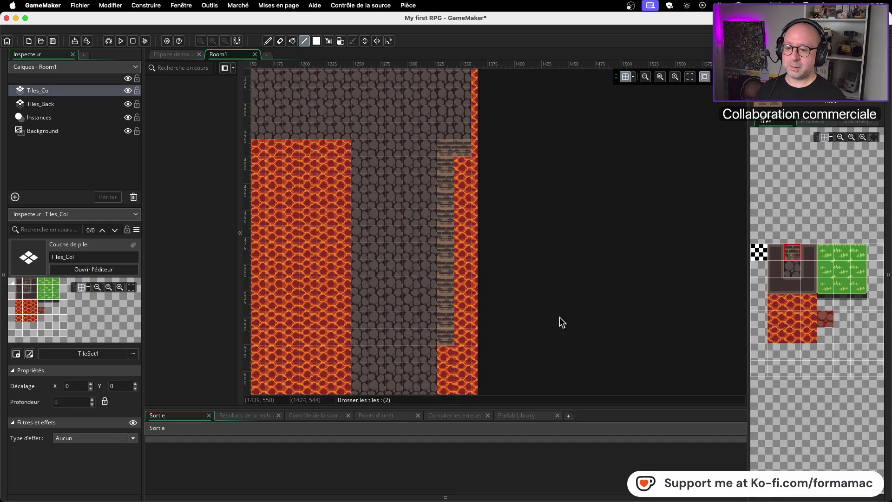
pyautogui.scroll(-8, 559, 319)
pyautogui.moveTo(444, 186)
pyautogui.mouseDown()
pyautogui.moveTo(446, 318)
pyautogui.moveTo(392, 330)
pyautogui.mouseUp()
pyautogui.moveTo(322, 351)
pyautogui.mouseDown()
pyautogui.moveTo(759, 299)
pyautogui.moveTo(675, 279)
pyautogui.moveTo(546, 279)
pyautogui.mouseUp()
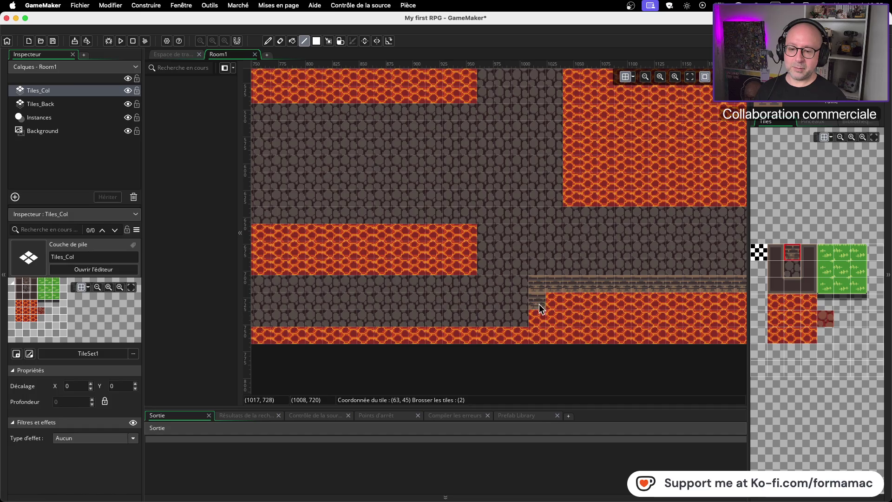
# Step: Extend brick wall leftward along the bottom lava row toward the room's left edge
pyautogui.moveTo(525, 336); pyautogui.dragTo(399, 332)
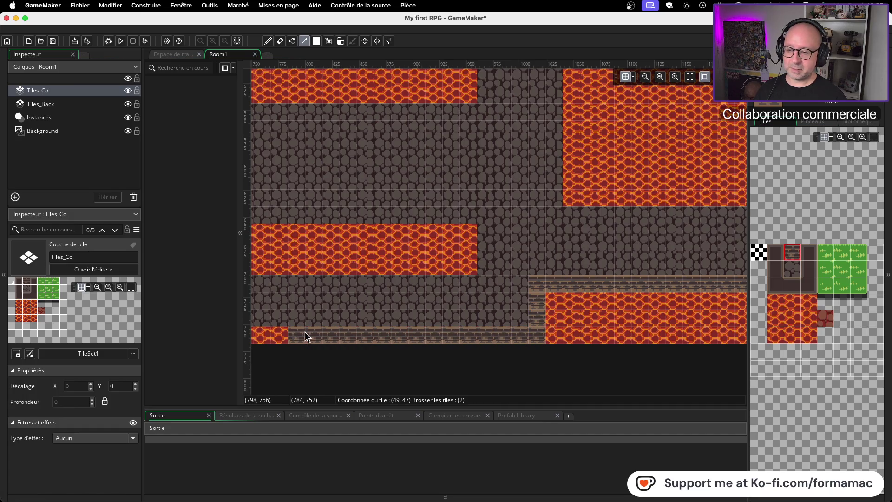
pyautogui.hscroll(-5, 417, 268)
pyautogui.scroll(-2, 511, 279)
pyautogui.moveTo(526, 288); pyautogui.dragTo(293, 288)
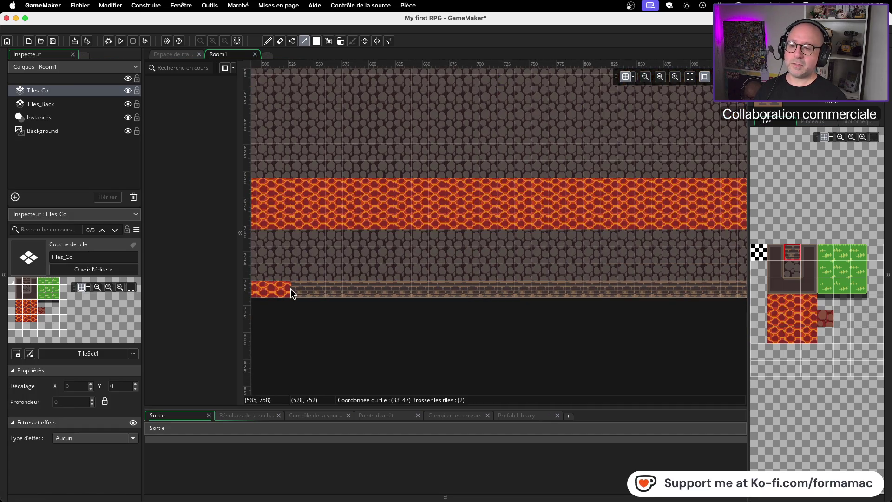
pyautogui.hscroll(-6, 394, 245)
pyautogui.scroll(-1, 393, 245)
pyautogui.moveTo(579, 251); pyautogui.dragTo(361, 246)
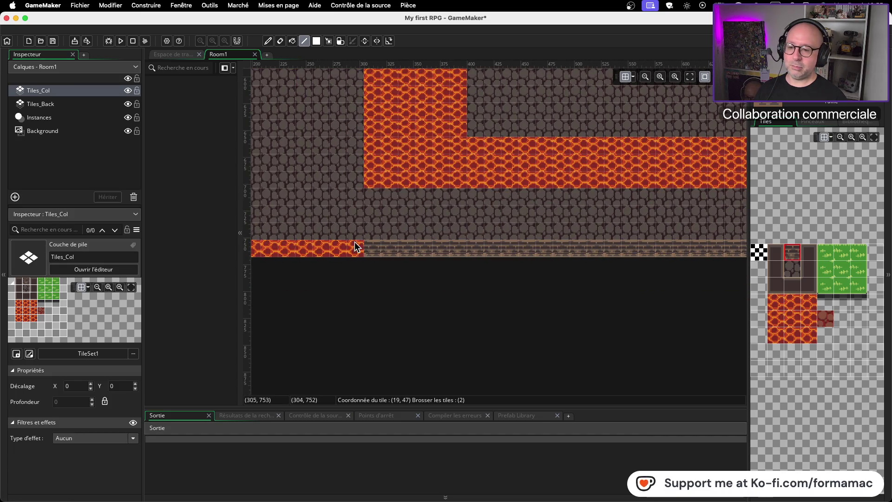
pyautogui.hscroll(-3, 277, 238)
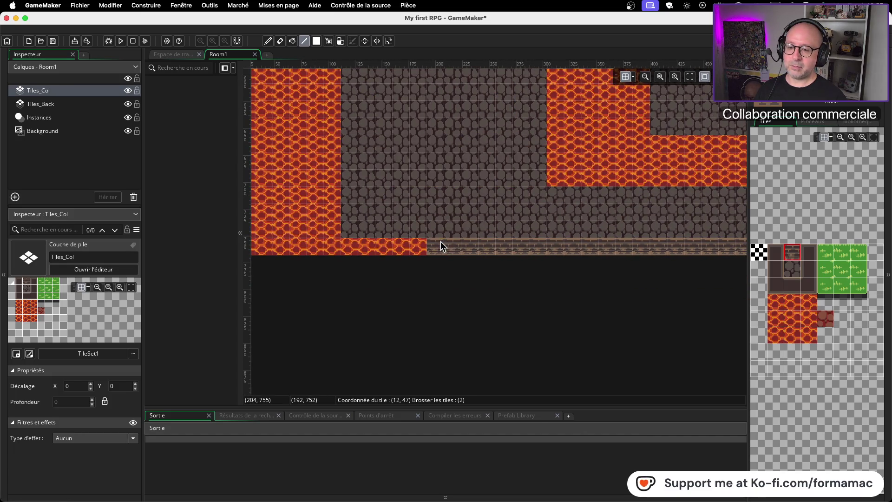
pyautogui.moveTo(440, 241); pyautogui.dragTo(313, 243)
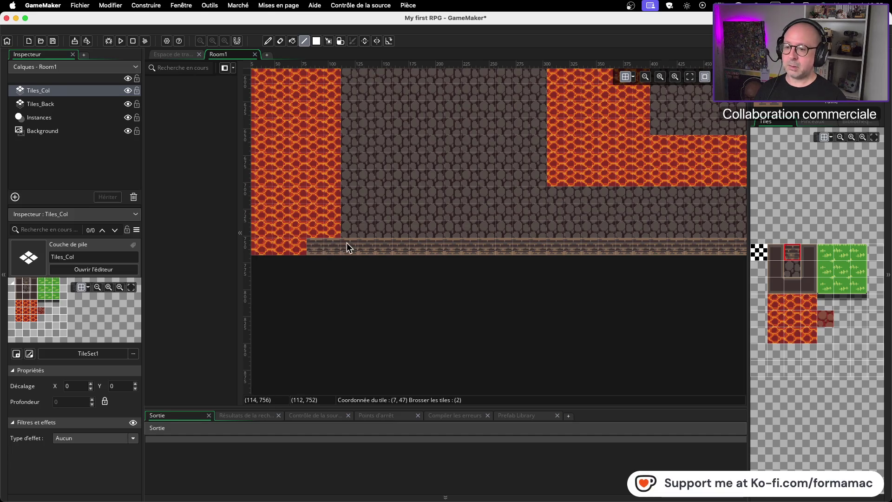
pyautogui.moveTo(347, 239); pyautogui.dragTo(389, 246)
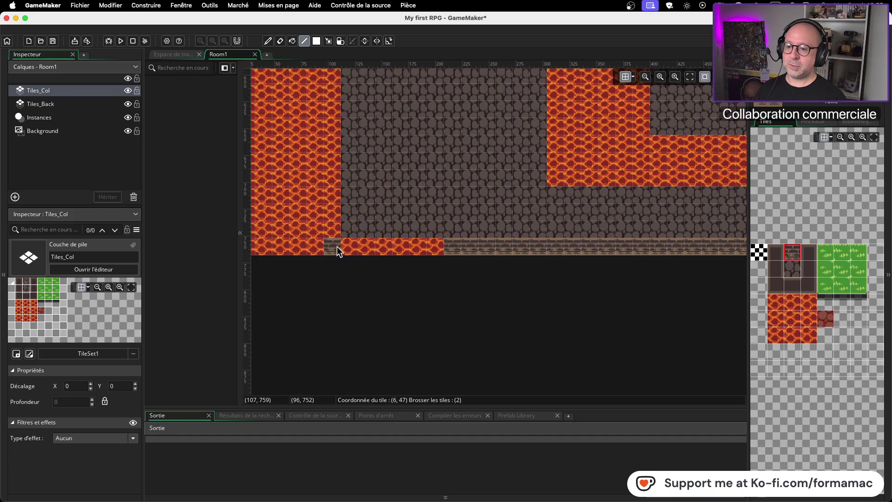
pyautogui.hscroll(-4, 648, 191)
pyautogui.scroll(2, 649, 192)
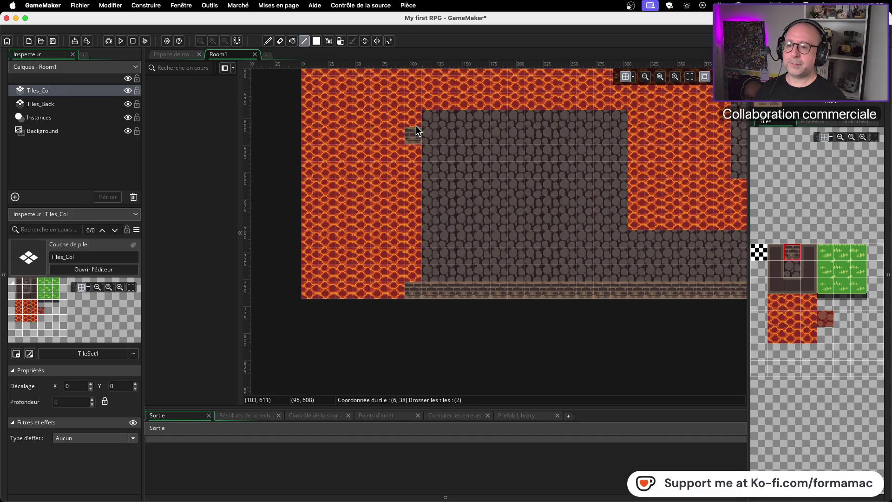
# Step: Paint brick wall columns and a top row along the first lava pool's edges
pyautogui.moveTo(414, 195); pyautogui.dragTo(413, 274)
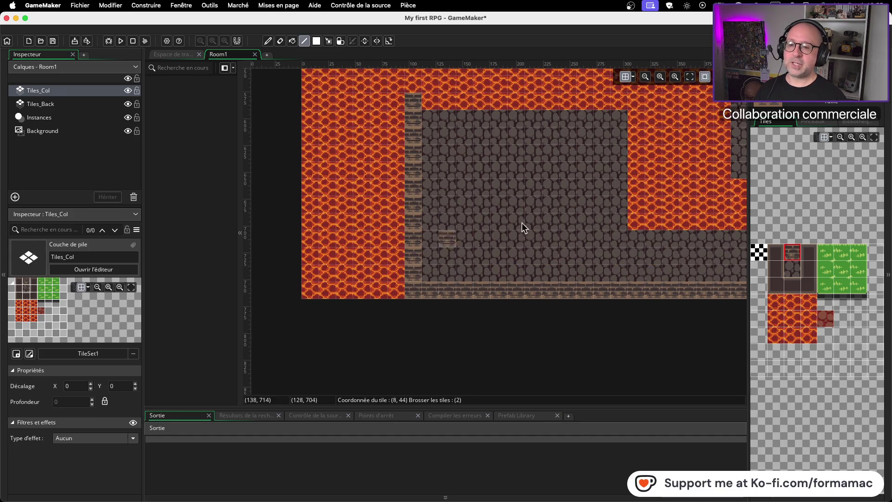
pyautogui.click(431, 106)
pyautogui.moveTo(448, 103); pyautogui.dragTo(606, 102)
pyautogui.hscroll(5, 618, 179)
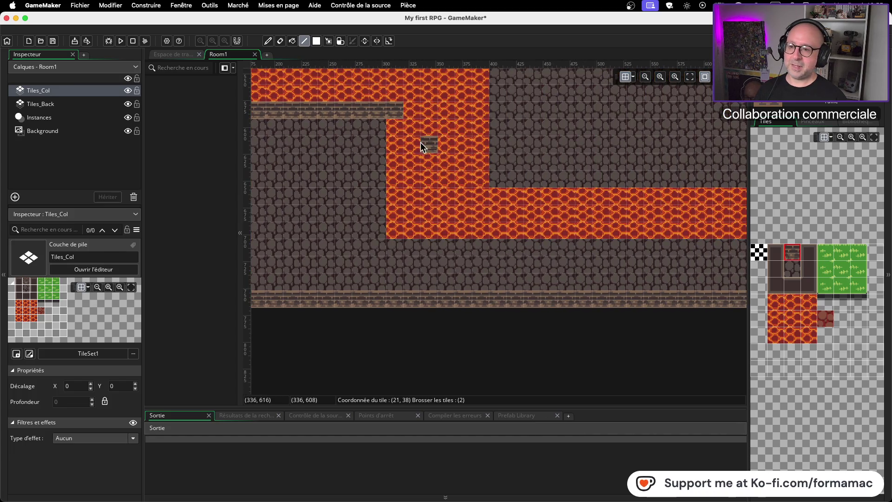
pyautogui.moveTo(397, 129); pyautogui.dragTo(392, 225)
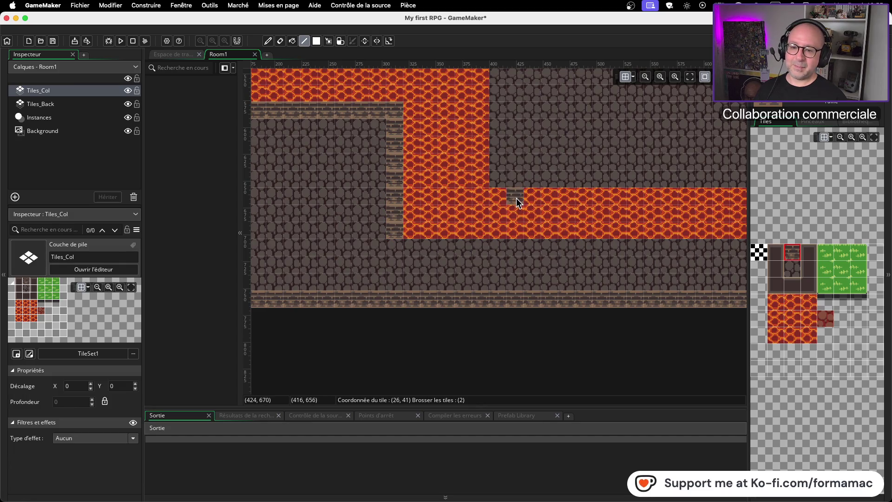
pyautogui.moveTo(462, 229); pyautogui.dragTo(663, 225)
# Step: Line the lava band's lower and upper edges with rows of brick wall tiles
pyautogui.hscroll(2, 449, 263)
pyautogui.hscroll(5, 450, 263)
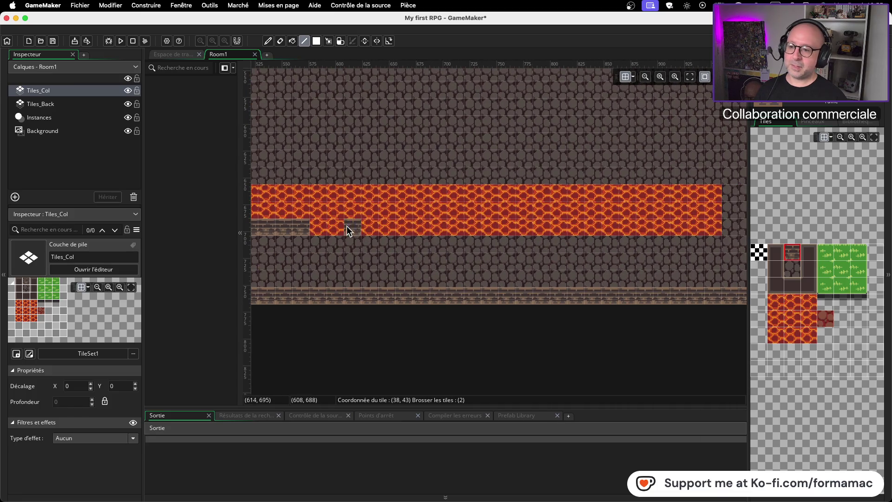
pyautogui.moveTo(324, 230); pyautogui.dragTo(694, 227)
pyautogui.moveTo(698, 193); pyautogui.dragTo(277, 192)
pyautogui.hscroll(-7, 354, 241)
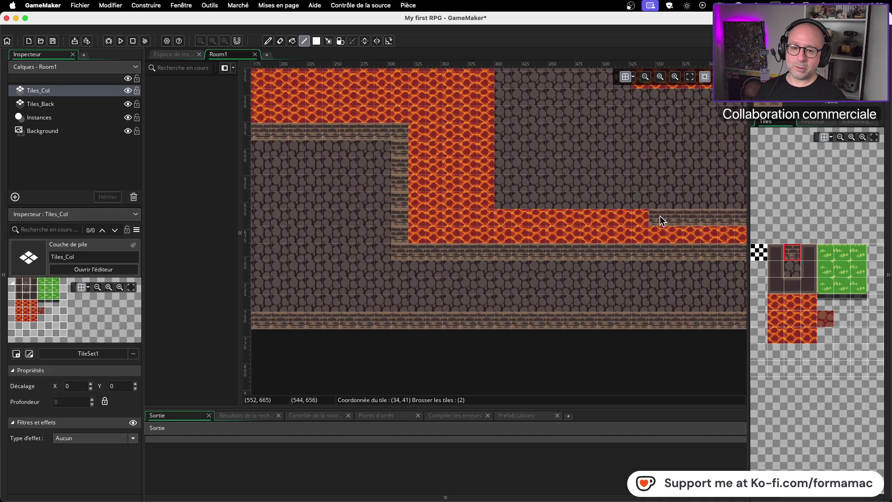
pyautogui.moveTo(599, 211); pyautogui.dragTo(485, 213)
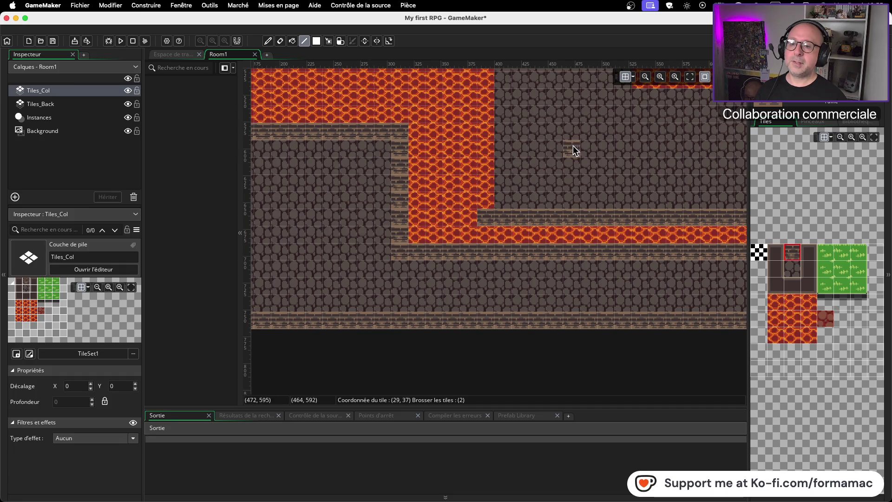
# Step: Paint brick columns down the lava's right edges and a brick row along its top
pyautogui.scroll(3, 572, 144)
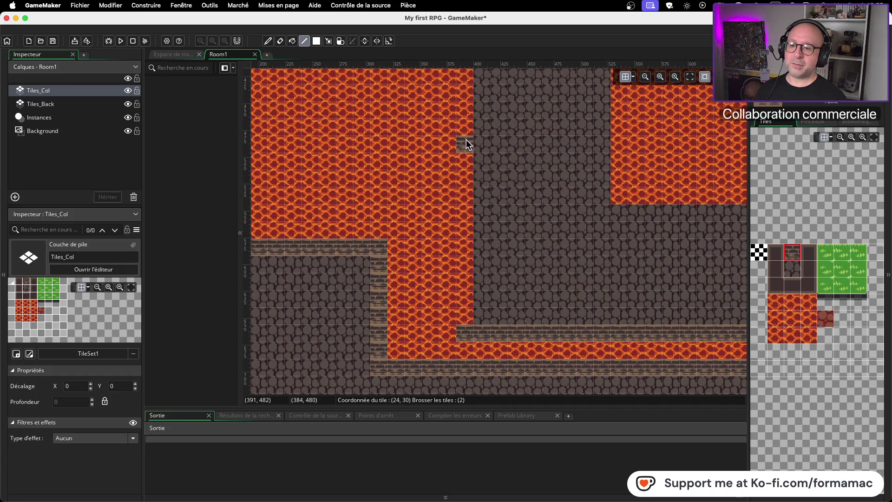
pyautogui.moveTo(467, 138); pyautogui.dragTo(472, 272)
pyautogui.scroll(4, 503, 199)
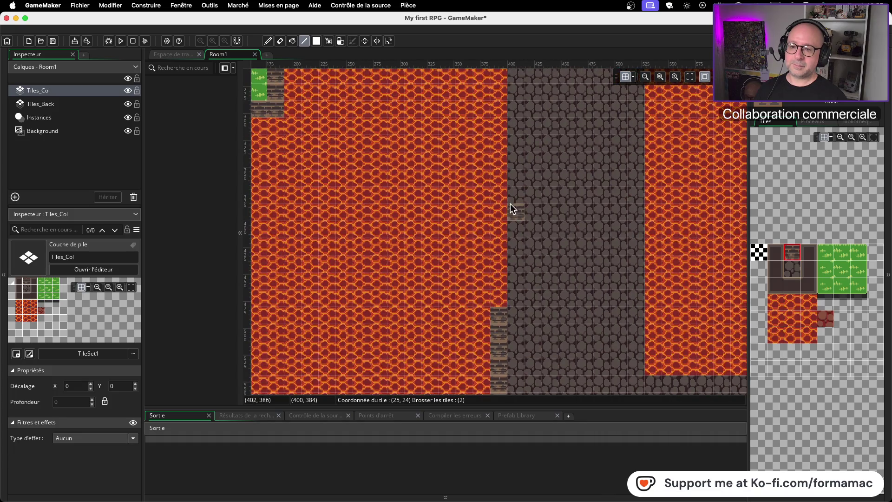
pyautogui.moveTo(501, 145); pyautogui.dragTo(499, 294)
pyautogui.scroll(5, 545, 180)
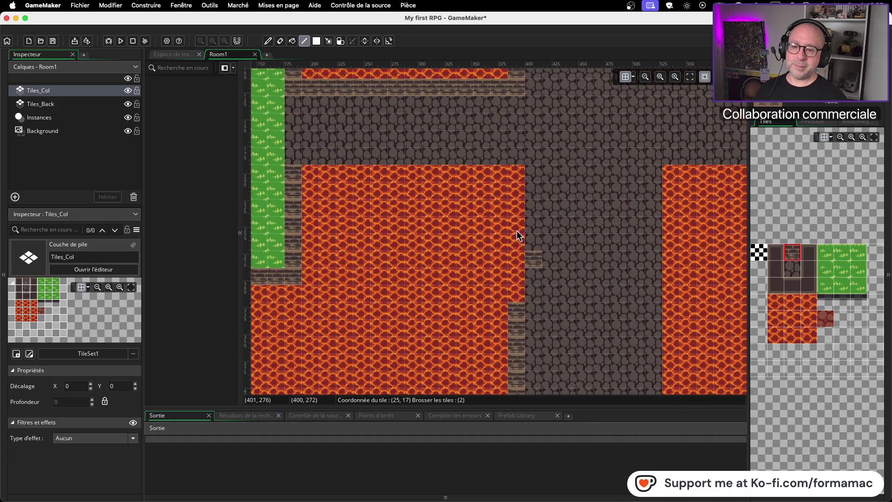
pyautogui.moveTo(512, 176); pyautogui.dragTo(514, 291)
pyautogui.moveTo(496, 179); pyautogui.dragTo(319, 171)
pyautogui.scroll(-8, 517, 209)
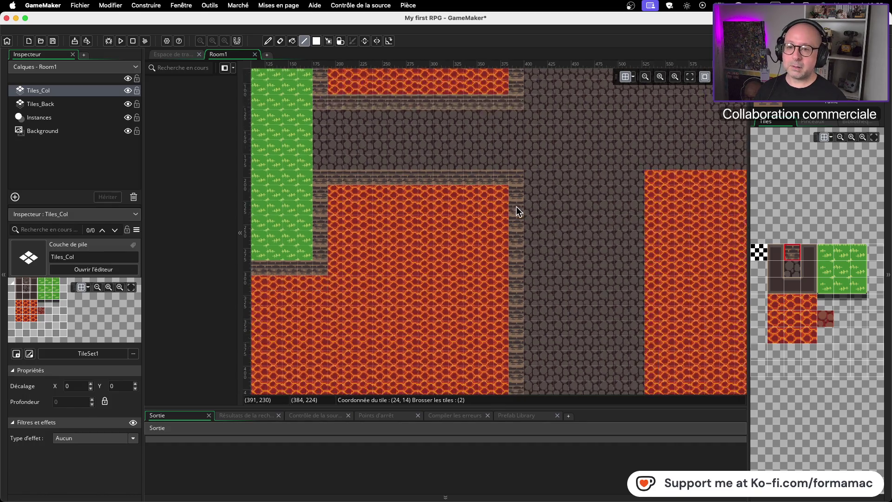
pyautogui.scroll(6, 416, 227)
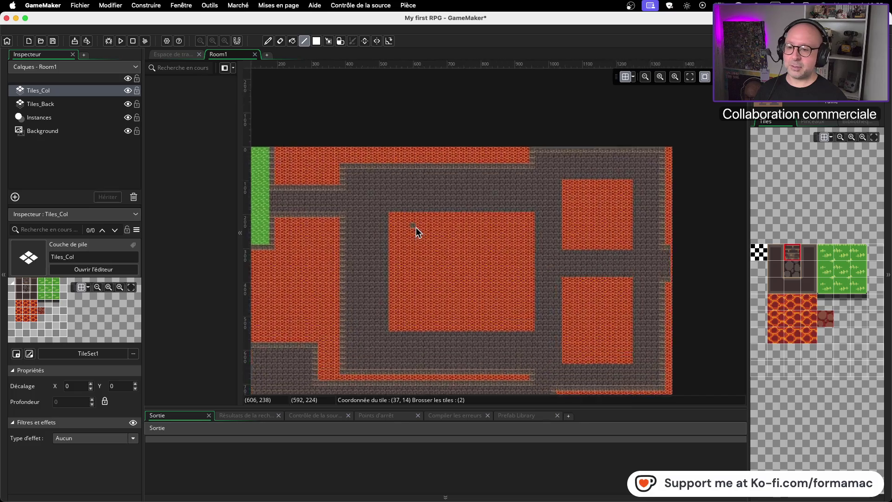
pyautogui.moveTo(352, 190)
pyautogui.mouseDown()
pyautogui.moveTo(679, 194)
pyautogui.moveTo(484, 295)
pyautogui.moveTo(356, 247)
pyautogui.moveTo(422, 238)
pyautogui.mouseUp()
# Step: Extend the brick wall further down and along the lava edge
pyautogui.moveTo(559, 295); pyautogui.dragTo(561, 165)
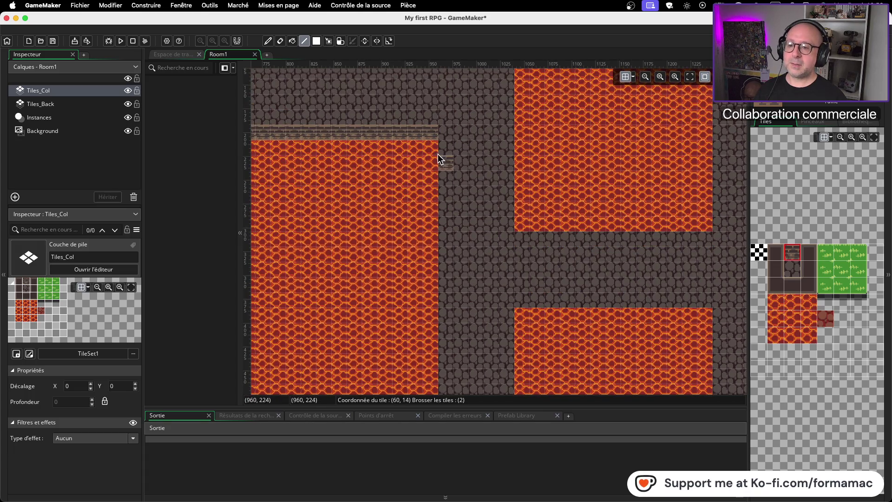
pyautogui.moveTo(428, 199); pyautogui.dragTo(428, 367)
pyautogui.scroll(-5, 594, 106)
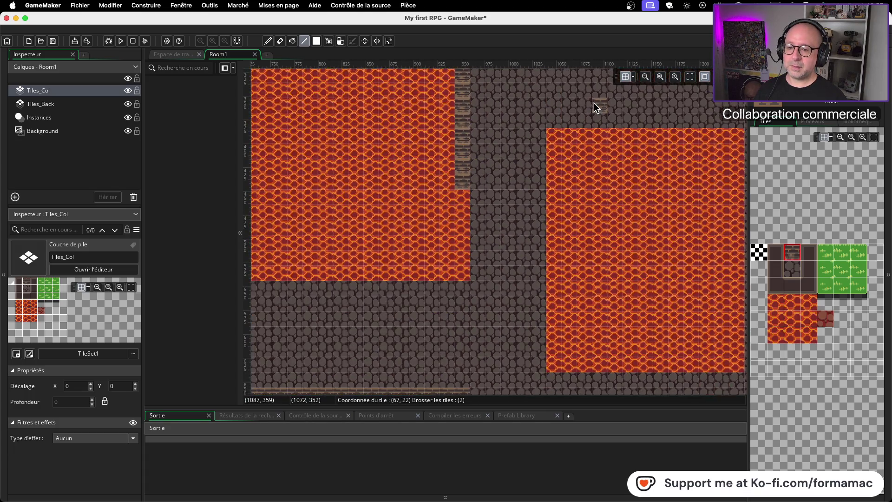
pyautogui.moveTo(464, 216)
pyautogui.mouseDown()
pyautogui.moveTo(461, 265)
pyautogui.moveTo(325, 265)
pyautogui.moveTo(683, 202)
pyautogui.moveTo(622, 252)
pyautogui.moveTo(455, 250)
pyautogui.mouseUp()
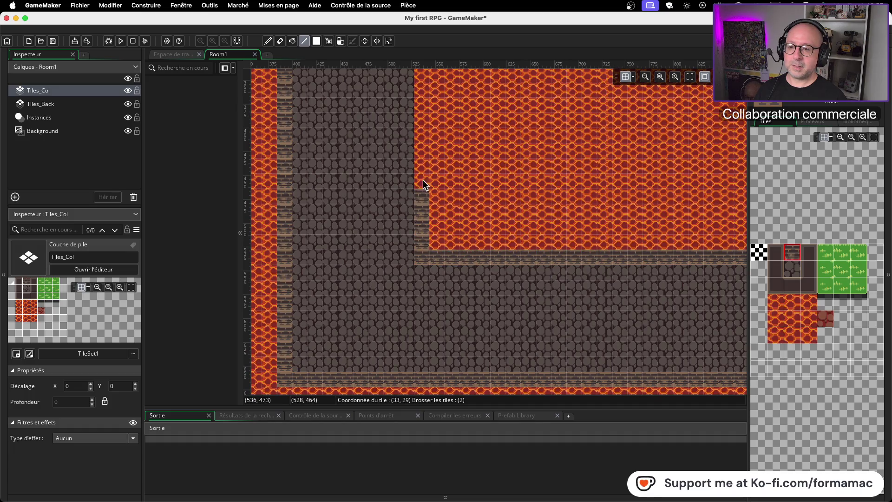
pyautogui.scroll(5, 425, 125)
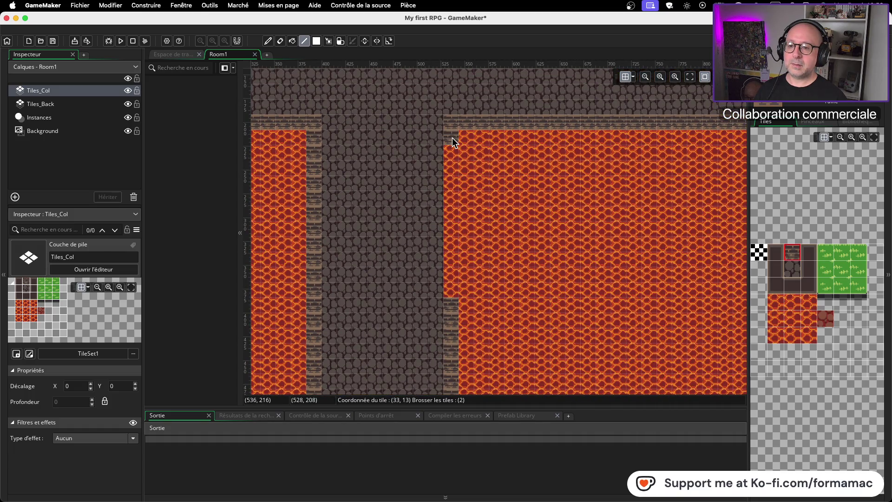
pyautogui.moveTo(452, 138); pyautogui.dragTo(451, 292)
pyautogui.scroll(-4, 374, 238)
pyautogui.hscroll(-5, 611, 304)
pyautogui.scroll(5, 439, 353)
pyautogui.hscroll(-1, 438, 352)
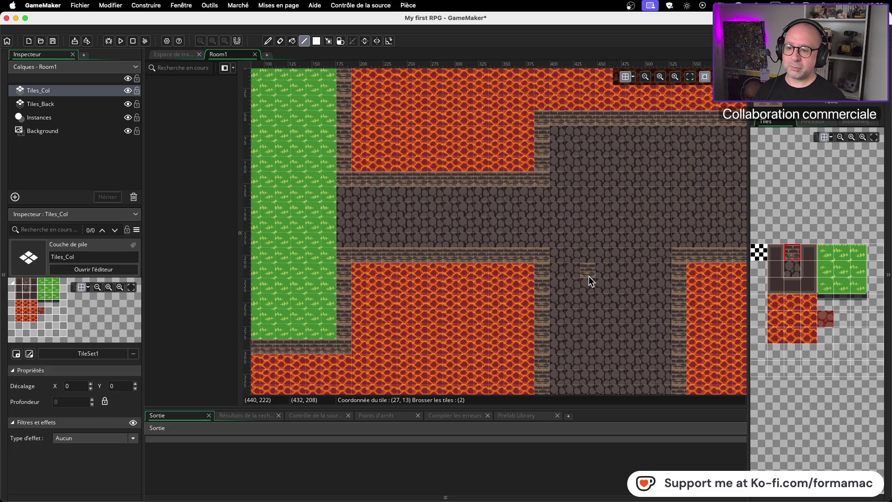
pyautogui.hscroll(15, 589, 276)
pyautogui.hscroll(6, 493, 236)
# Step: Wall off the lava block's top row, right side, bottom and left sides with bricks
pyautogui.moveTo(430, 162)
pyautogui.mouseDown()
pyautogui.moveTo(386, 163)
pyautogui.moveTo(514, 161)
pyautogui.mouseUp()
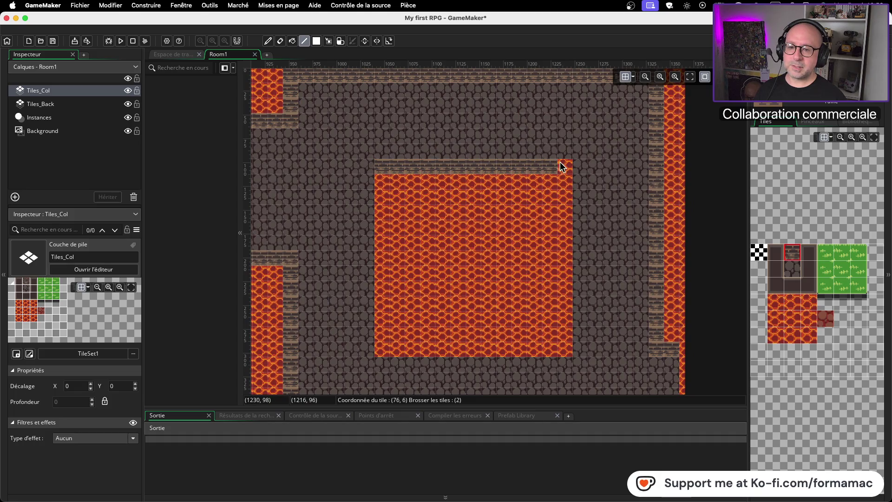
pyautogui.moveTo(564, 175); pyautogui.dragTo(565, 282)
pyautogui.moveTo(545, 347)
pyautogui.mouseDown()
pyautogui.moveTo(384, 347)
pyautogui.moveTo(376, 183)
pyautogui.mouseUp()
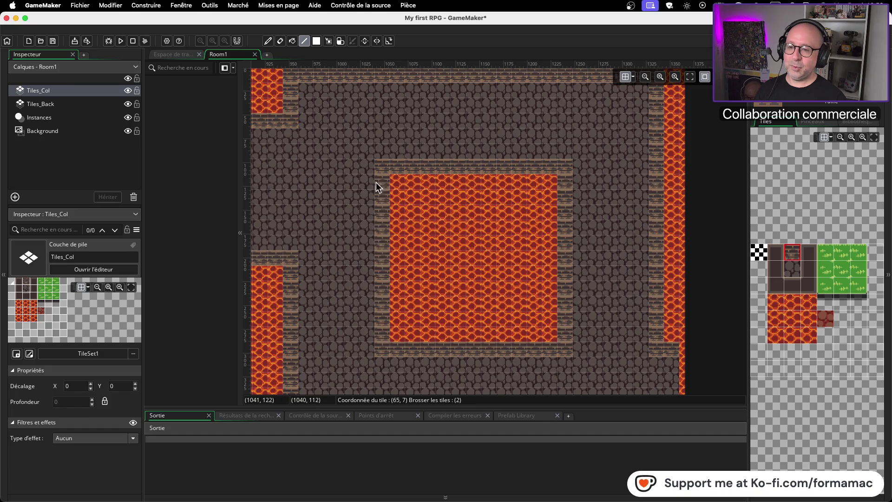
pyautogui.scroll(-10, 483, 236)
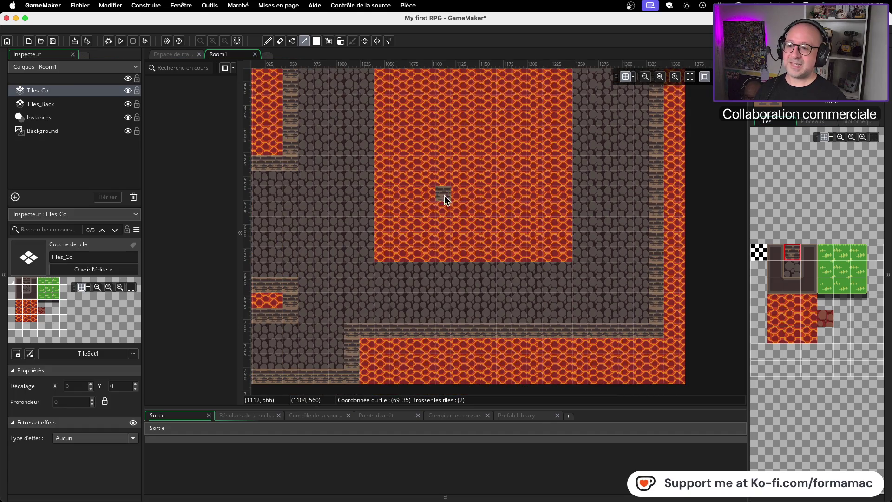
pyautogui.scroll(3, 418, 172)
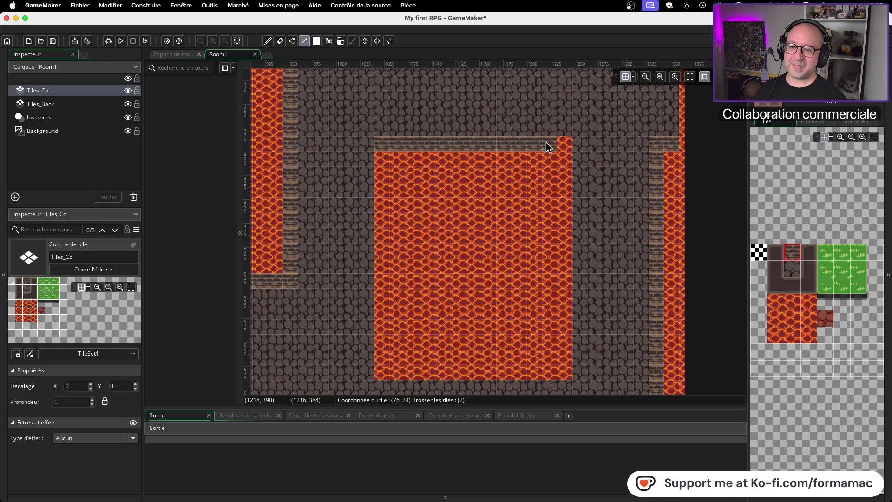
pyautogui.moveTo(562, 143); pyautogui.dragTo(561, 263)
pyautogui.moveTo(559, 353)
pyautogui.mouseDown()
pyautogui.moveTo(562, 375)
pyautogui.moveTo(449, 385)
pyautogui.mouseUp()
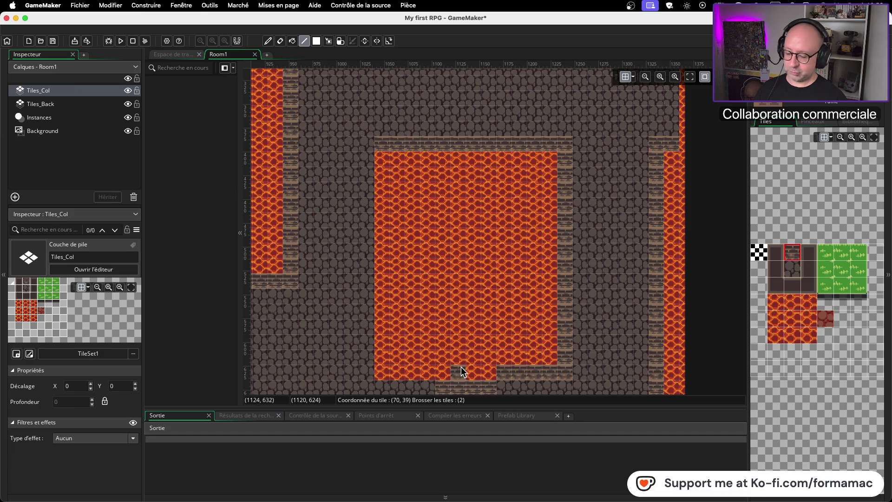
# Step: Undo the misplaced bottom-edge tiles and repaint the lava block's bottom wall
pyautogui.hotkey('ctrl', 'z')
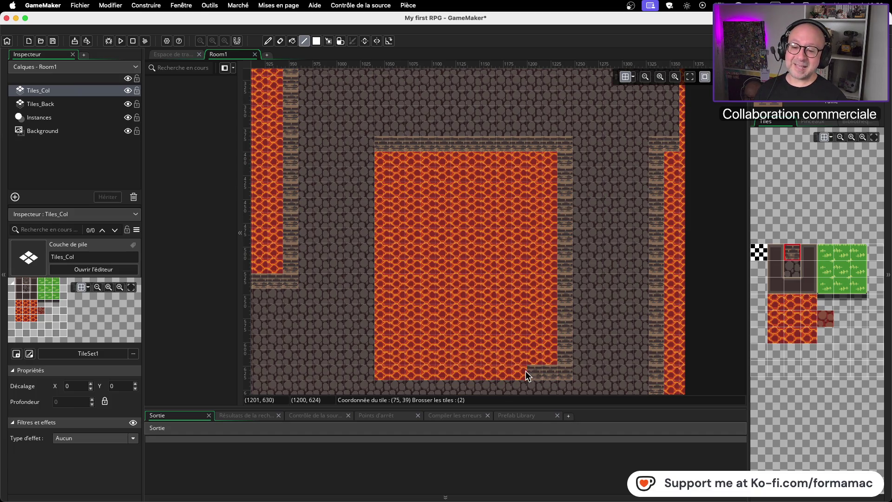
pyautogui.hotkey('ctrl', 'z')
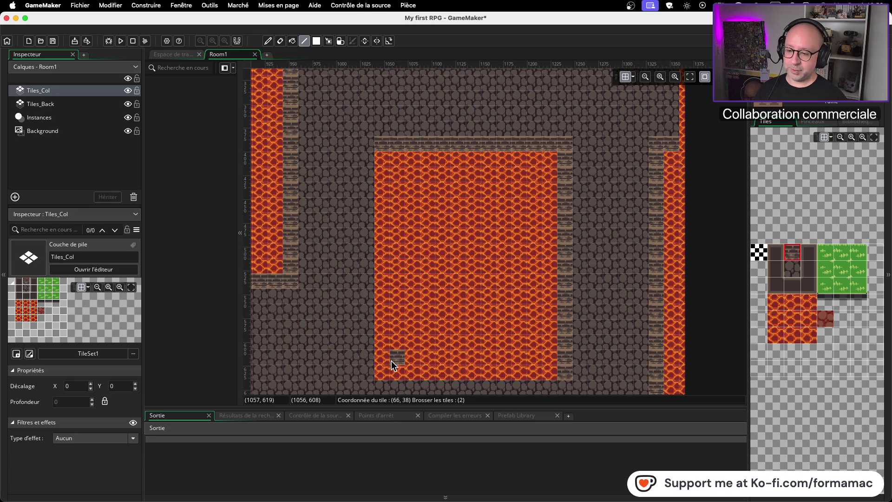
pyautogui.moveTo(385, 367); pyautogui.dragTo(535, 373)
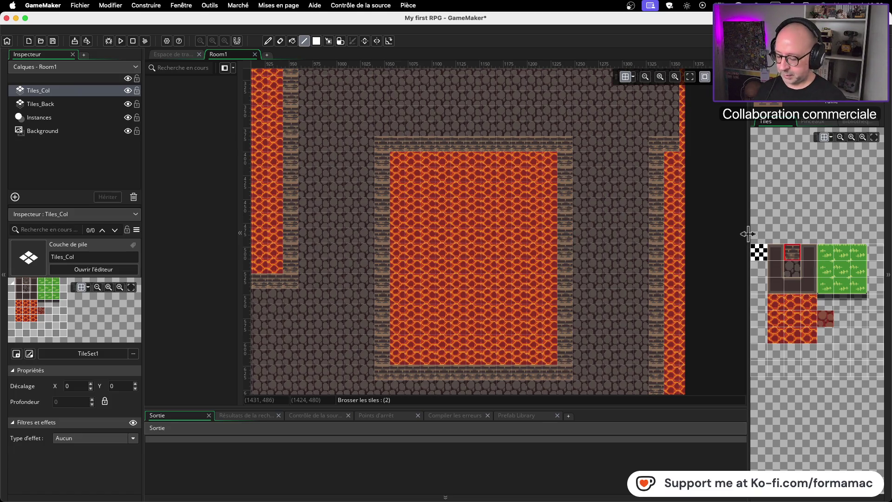
pyautogui.scroll(-1, 500, 239)
pyautogui.scroll(-3, 500, 239)
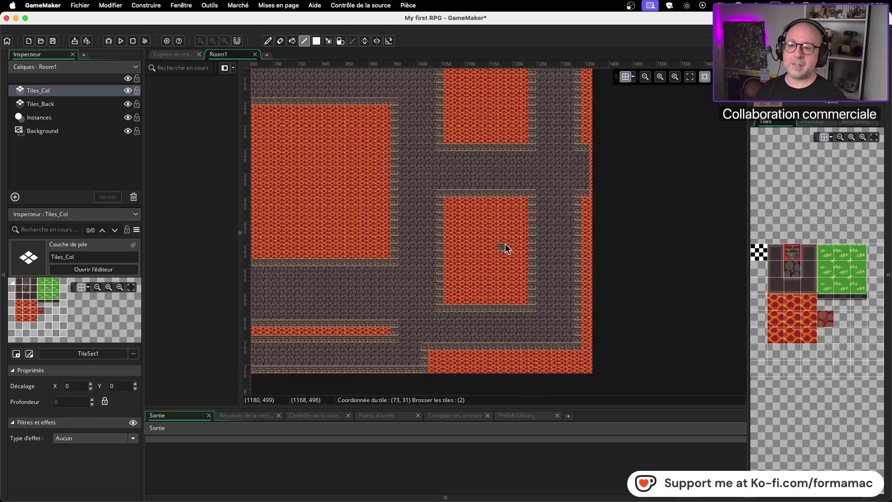
pyautogui.scroll(-2, 364, 264)
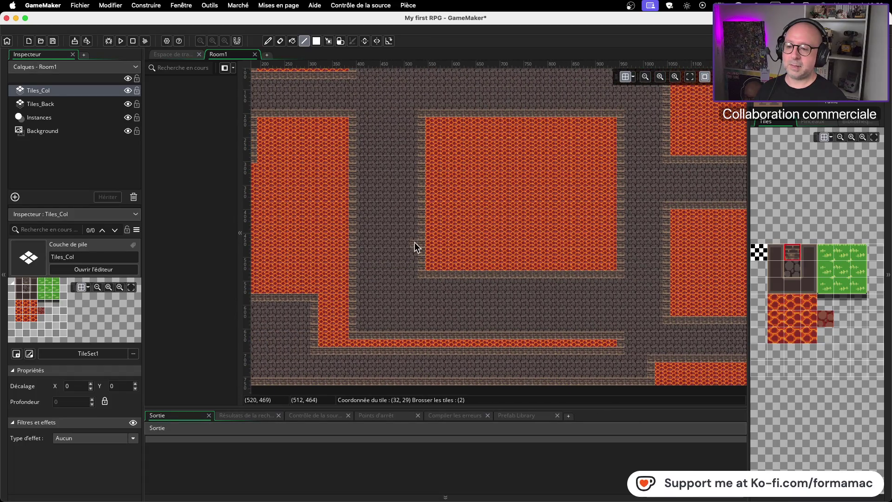
pyautogui.scroll(-3, 414, 242)
pyautogui.scroll(-2, 461, 294)
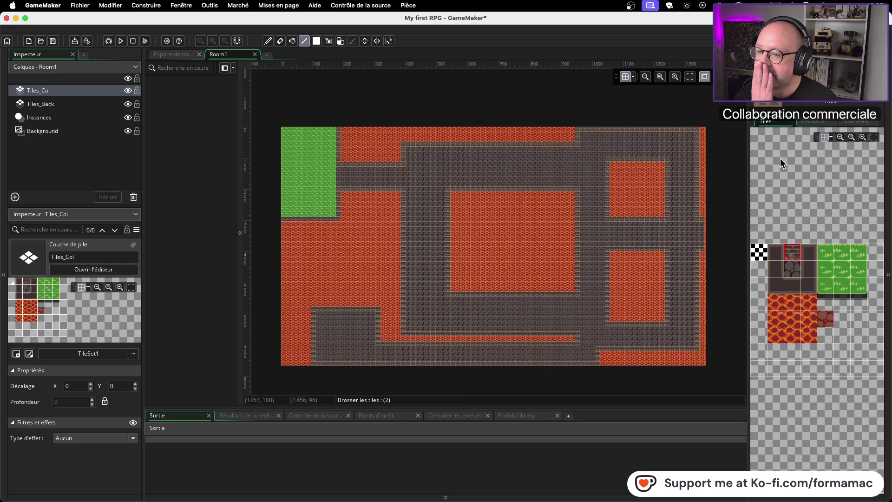
# Step: Save the project, check the tutorial video in Firefox, and return to Room1
pyautogui.press('super+s')
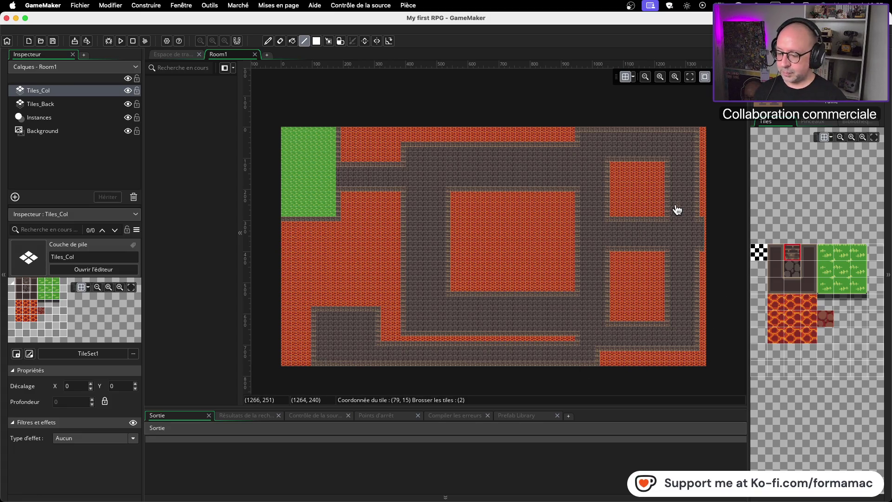
pyautogui.press('super+Tab')
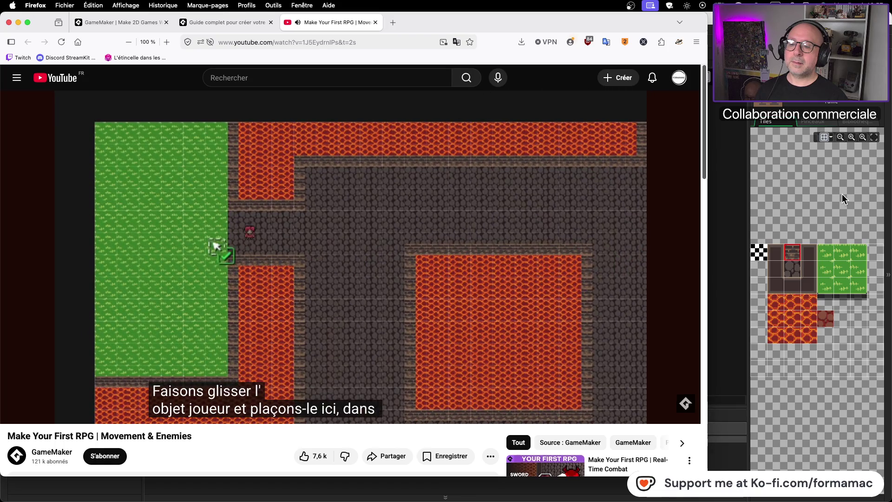
pyautogui.click(407, 241)
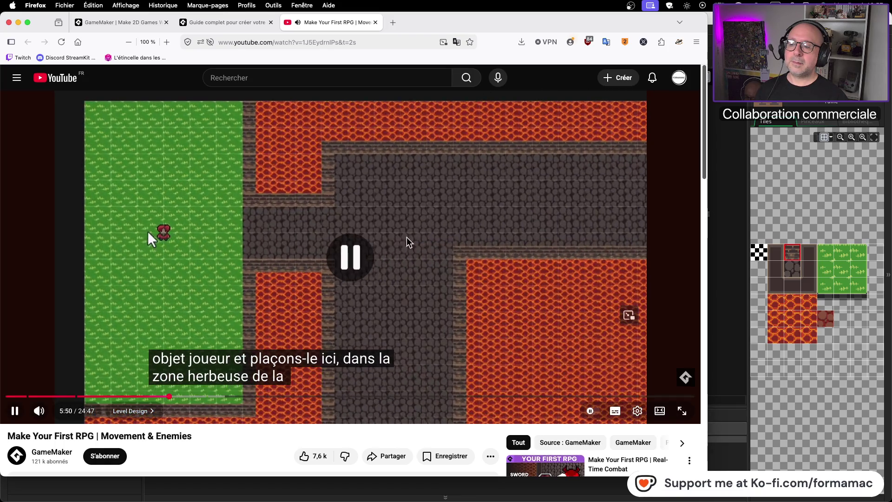
pyautogui.press('super+Tab')
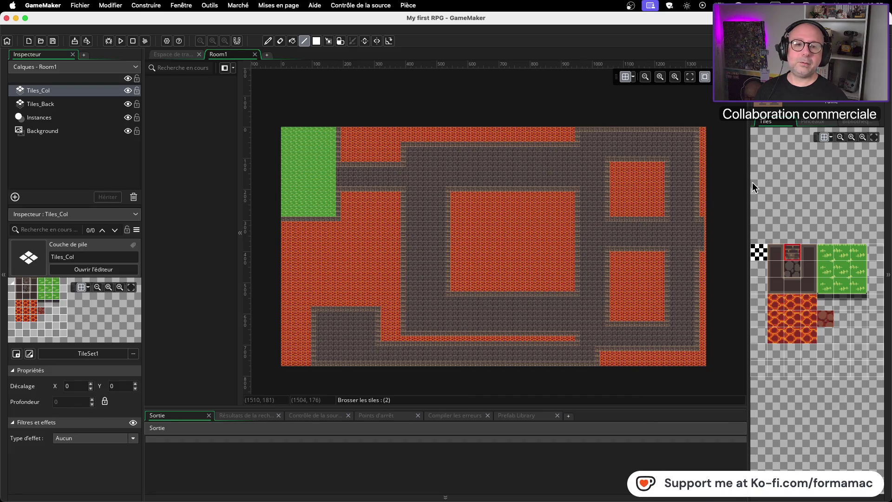
# Step: Drag obj_player from the Asset Browser onto the grass, then cancel the new instance layer prompt
pyautogui.click(775, 55)
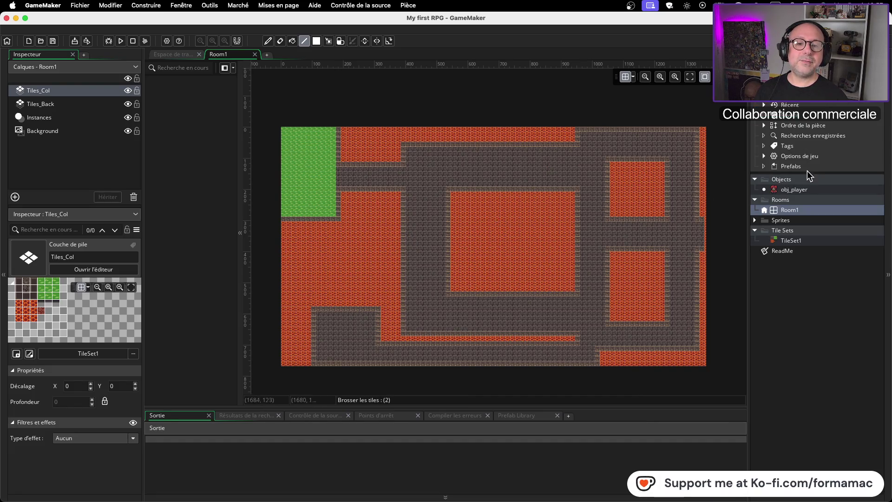
pyautogui.click(801, 190)
pyautogui.moveTo(800, 193)
pyautogui.mouseDown()
pyautogui.moveTo(398, 169)
pyautogui.moveTo(314, 179)
pyautogui.moveTo(311, 170)
pyautogui.mouseUp()
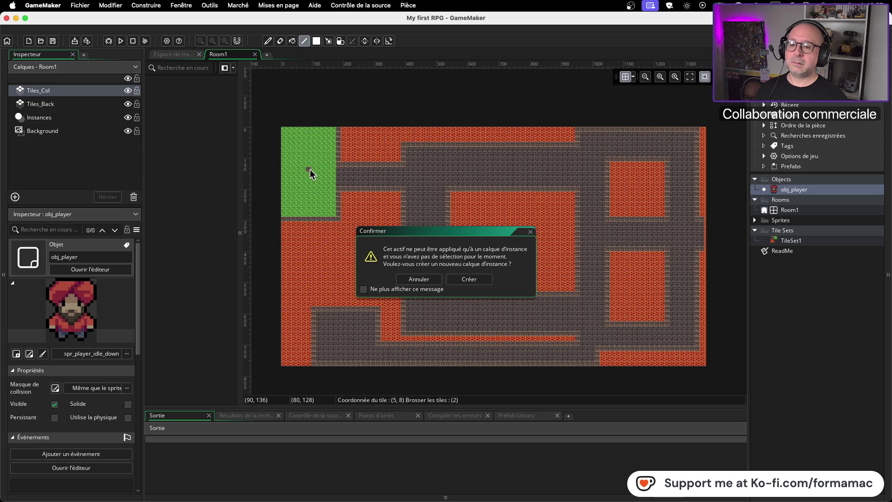
pyautogui.click(414, 280)
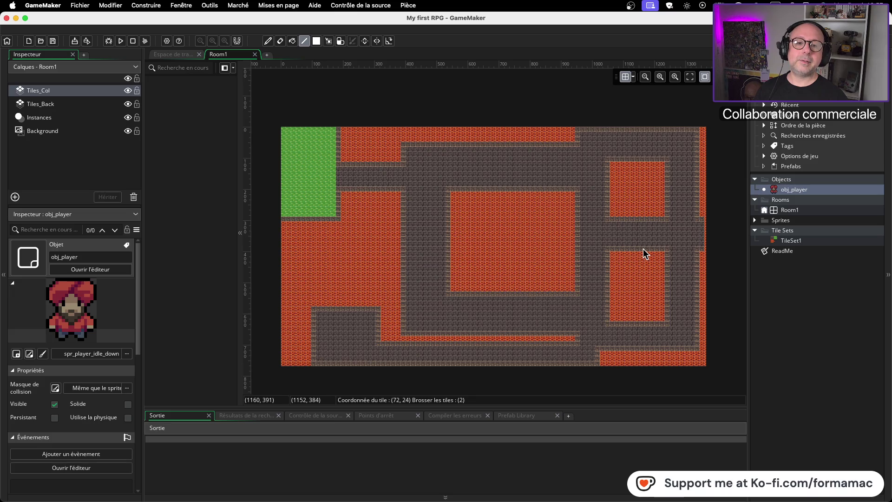
pyautogui.press('super+Tab')
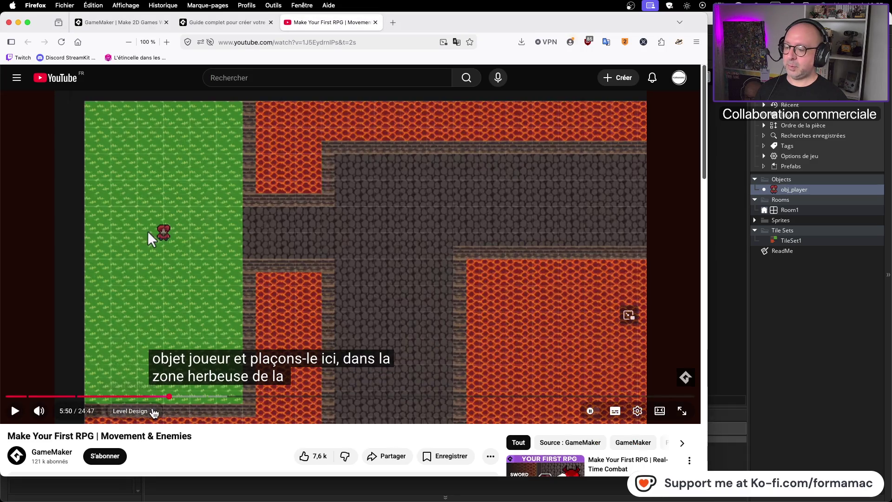
# Step: Replay the tutorial from 5:38, then select the Instances layer in GameMaker
pyautogui.click(163, 396)
pyautogui.click(17, 415)
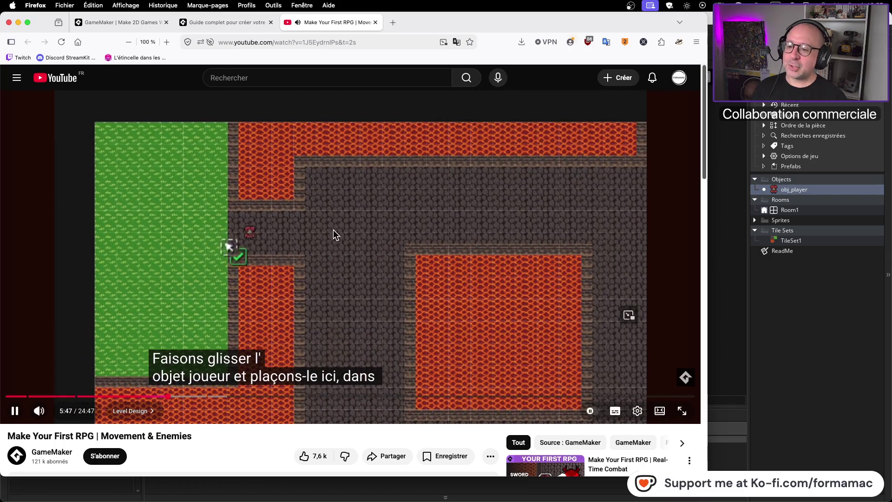
pyautogui.click(335, 235)
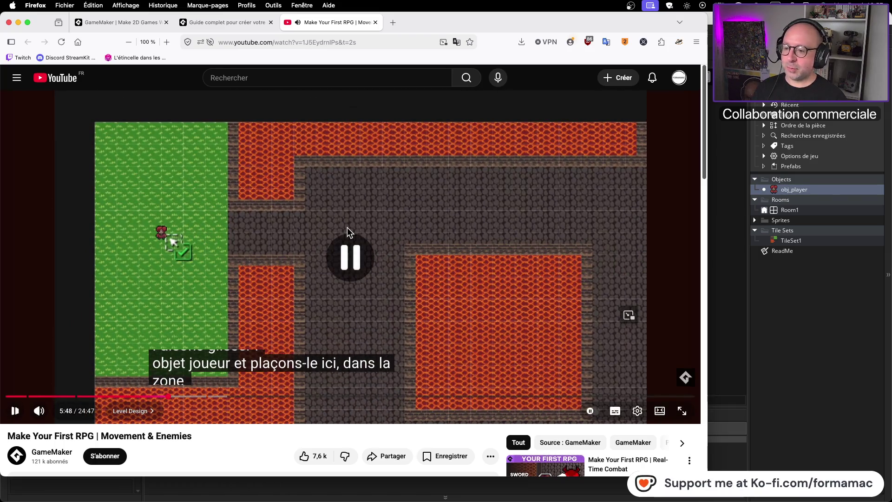
pyautogui.press('super+Tab')
pyautogui.click(63, 120)
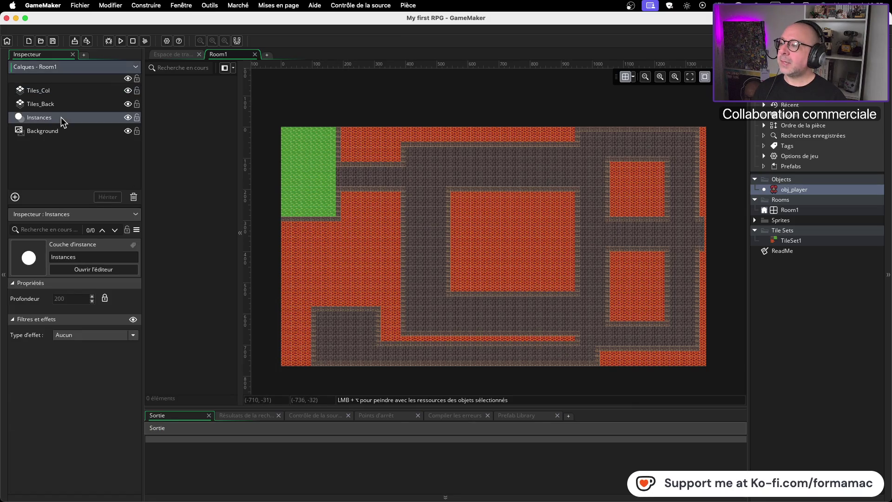
# Step: Place obj_player on the green grass area of Room1
pyautogui.moveTo(779, 189)
pyautogui.mouseDown()
pyautogui.moveTo(318, 187)
pyautogui.moveTo(314, 180)
pyautogui.moveTo(336, 192)
pyautogui.mouseUp()
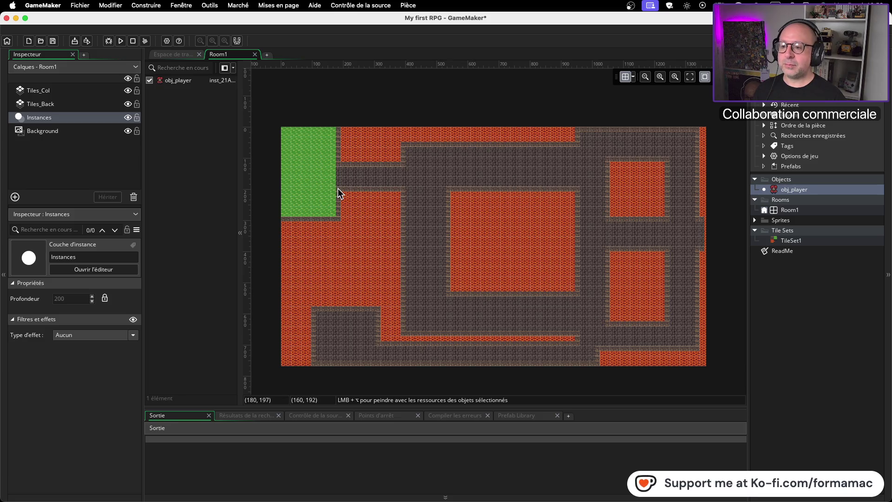
pyautogui.scroll(3, 314, 175)
pyautogui.scroll(-1, 314, 176)
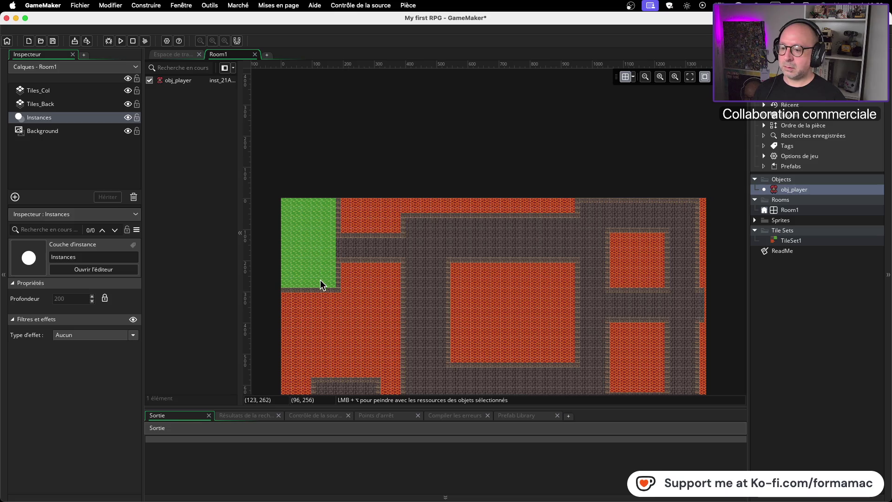
pyautogui.scroll(10, 314, 251)
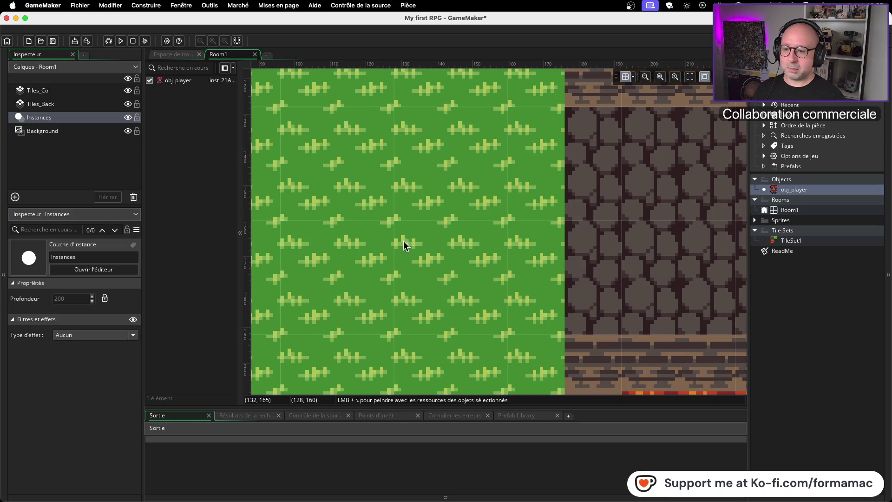
pyautogui.scroll(-2, 392, 246)
pyautogui.scroll(-4, 390, 245)
# Step: Move the Instances layer to the top of the Layers list and save the project
pyautogui.press('super+Tab')
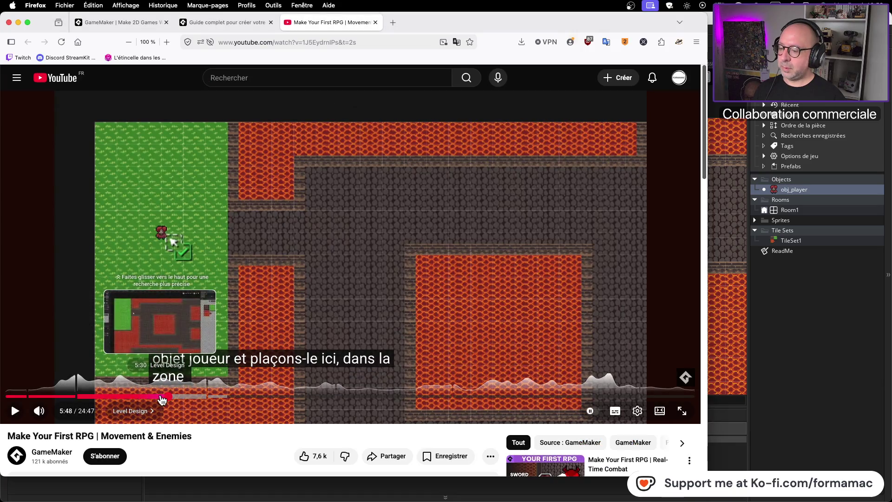
pyautogui.press('super+Tab')
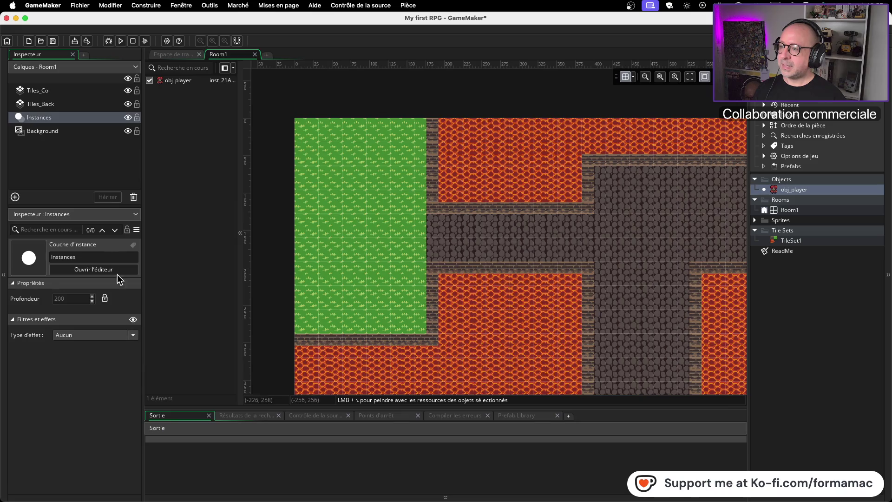
pyautogui.moveTo(40, 120)
pyautogui.mouseDown()
pyautogui.moveTo(56, 114)
pyautogui.moveTo(70, 85)
pyautogui.mouseUp()
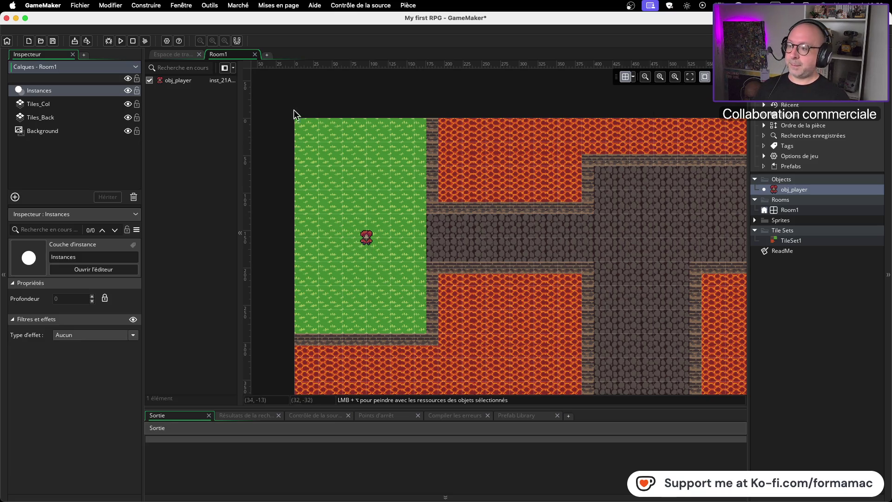
pyautogui.press('super+s')
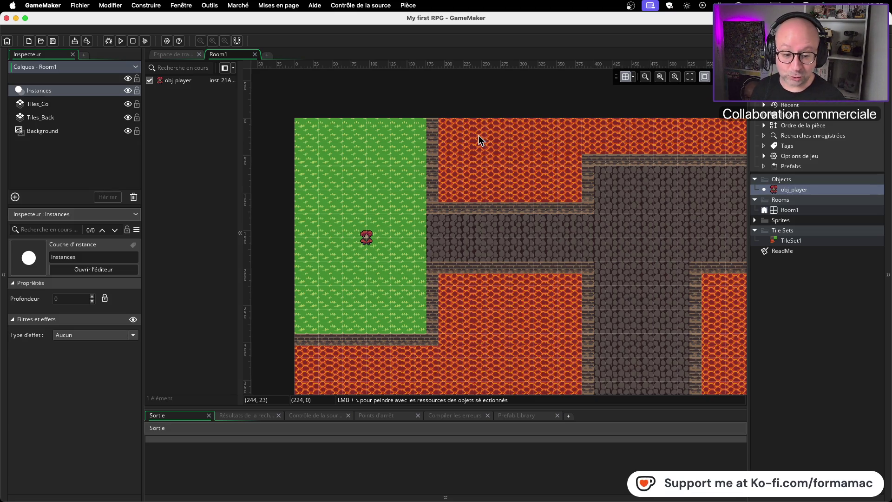
# Step: Play the tutorial video up to 6:01, then pause it
pyautogui.press('super+Tab')
pyautogui.click(471, 151)
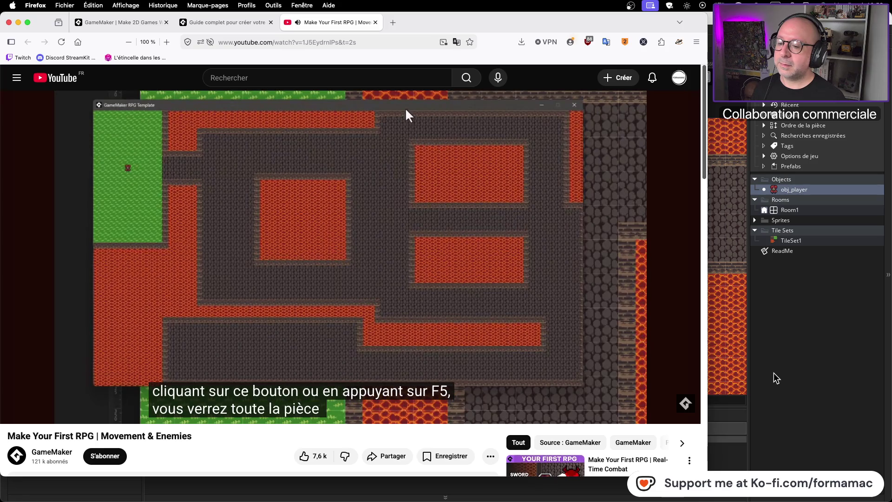
pyautogui.moveTo(386, 352)
pyautogui.click(394, 329)
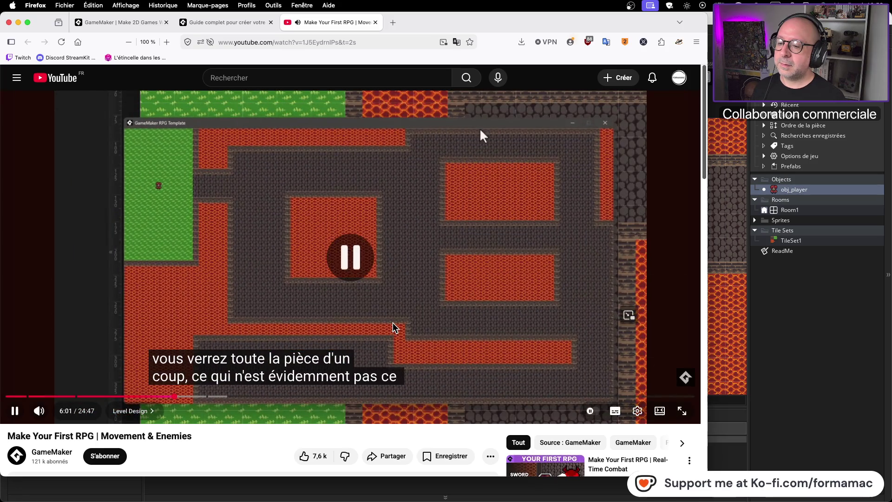
pyautogui.press('super+Tab')
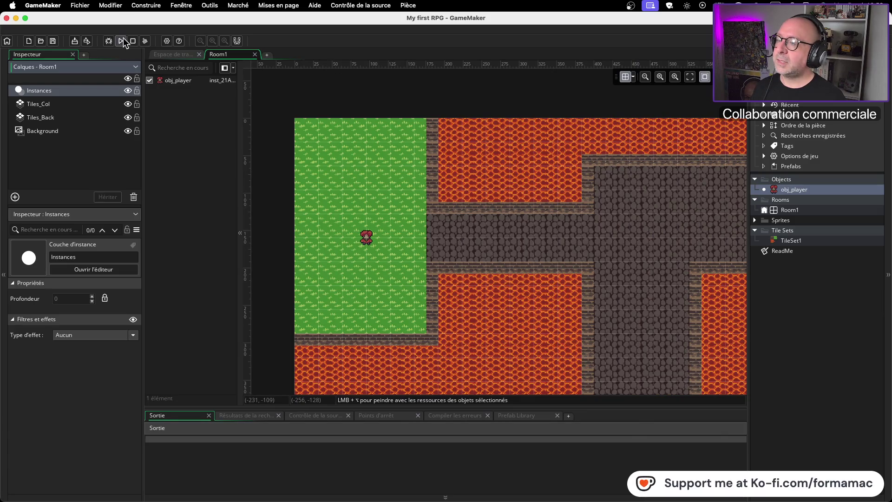
# Step: Run My first RPG to view the whole cave room, then close the game window
pyautogui.click(122, 40)
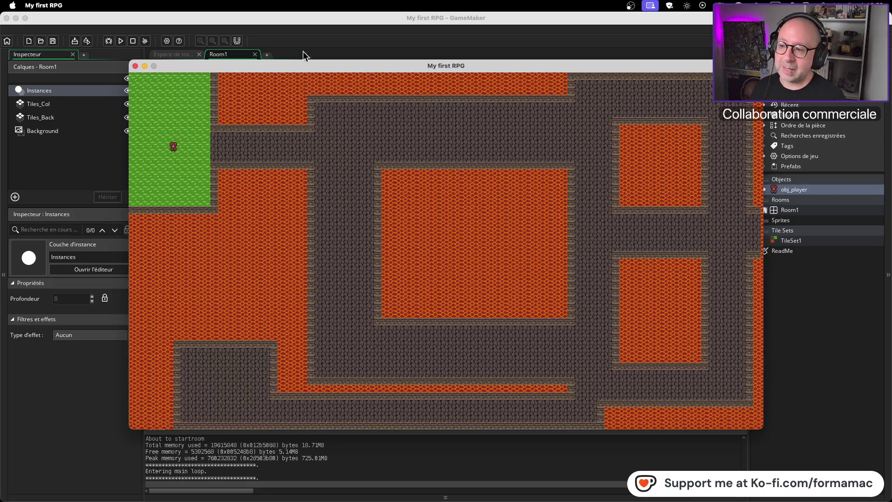
pyautogui.click(135, 66)
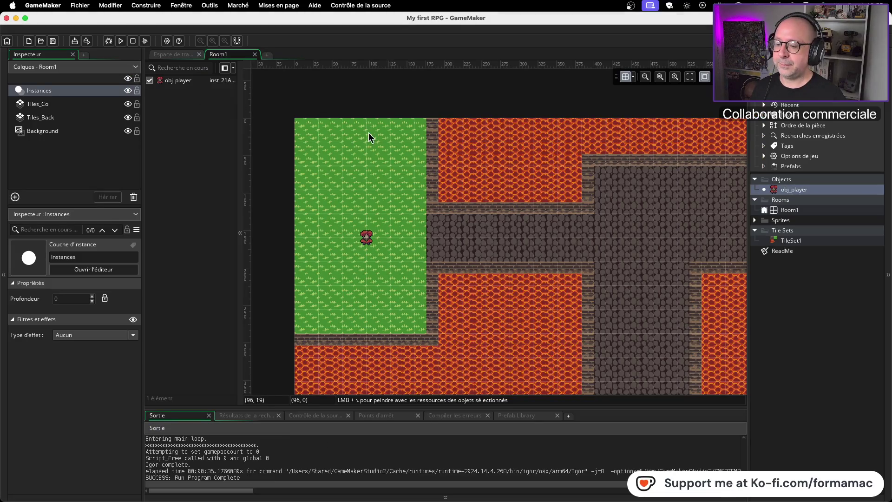
# Step: Play the tutorial a little further, then pause it
pyautogui.press('super+Tab')
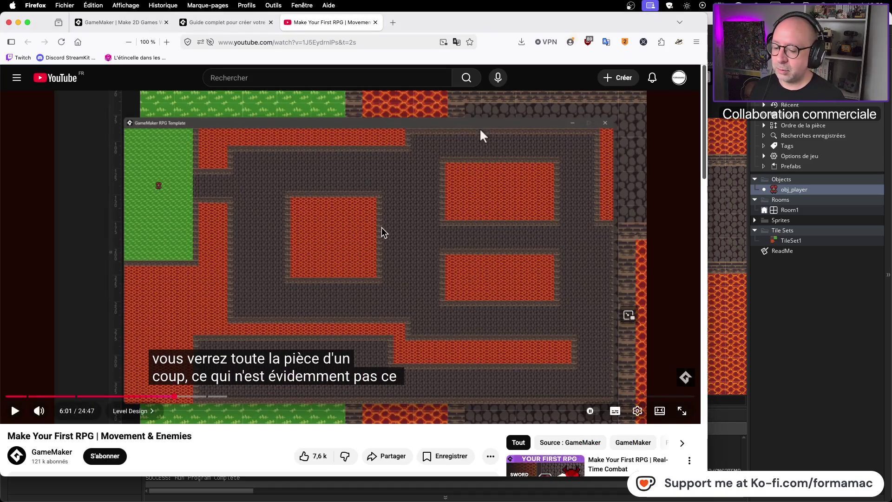
pyautogui.click(479, 129)
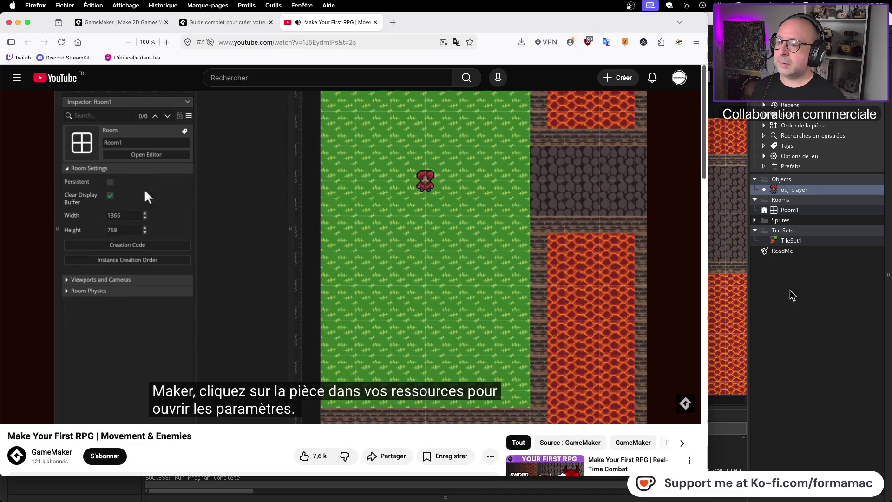
pyautogui.click(83, 230)
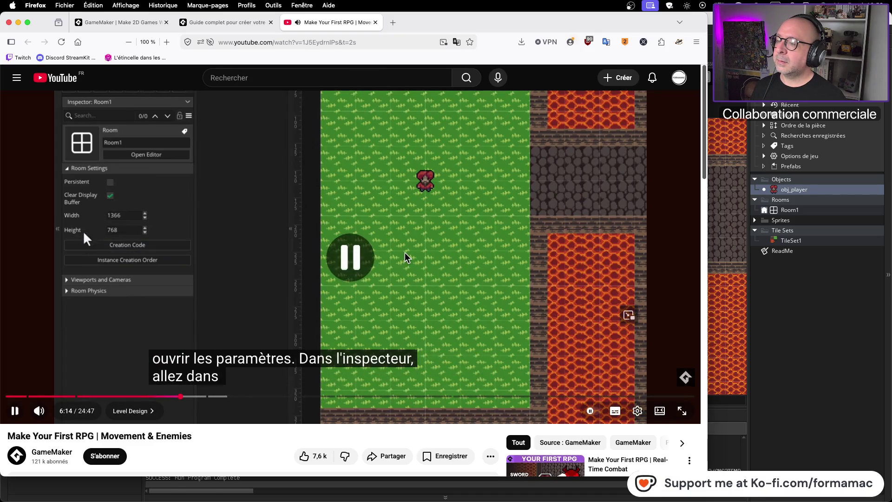
pyautogui.press('super+Tab')
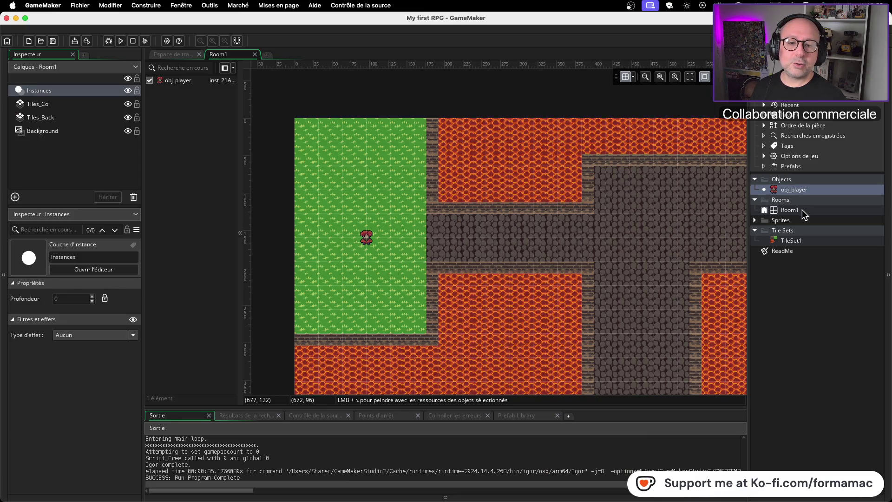
# Step: Open Room1's settings, then advance the tutorial to its Viewports and Cameras section
pyautogui.click(802, 209)
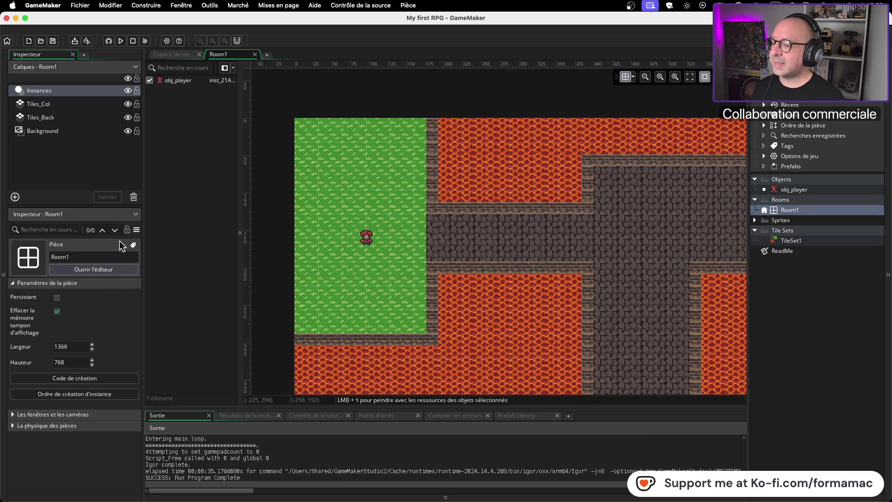
pyautogui.press('super+Tab')
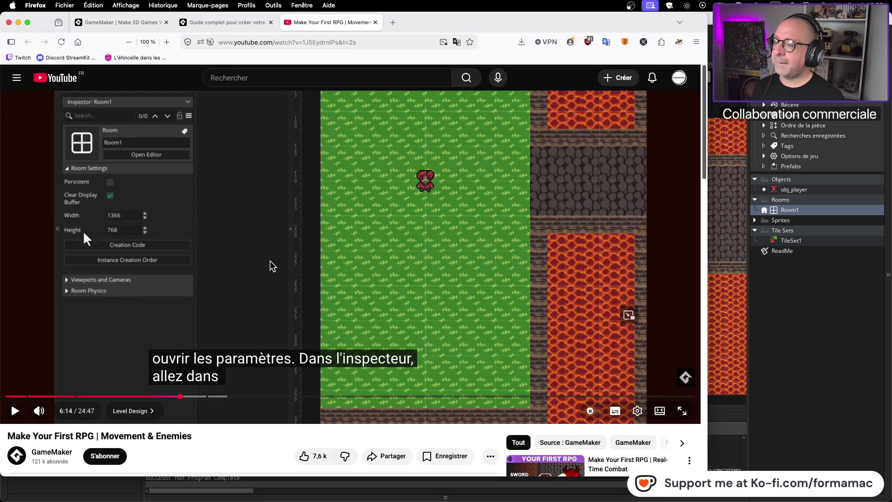
pyautogui.click(274, 264)
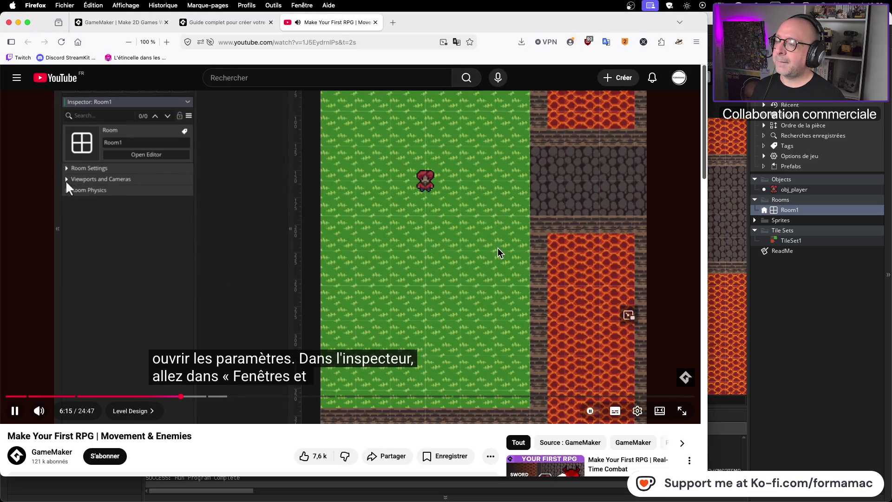
pyautogui.click(499, 252)
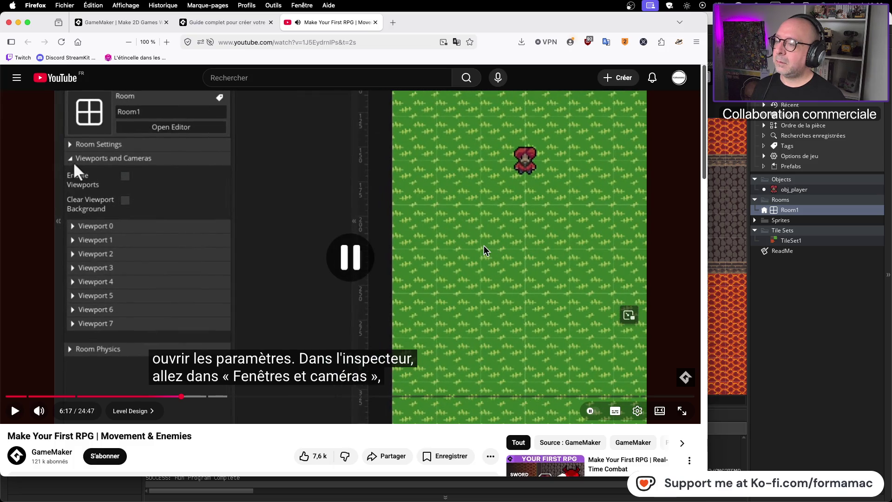
# Step: Collapse Room Settings and expand Room1's Viewports and Cameras section
pyautogui.press('super+Tab')
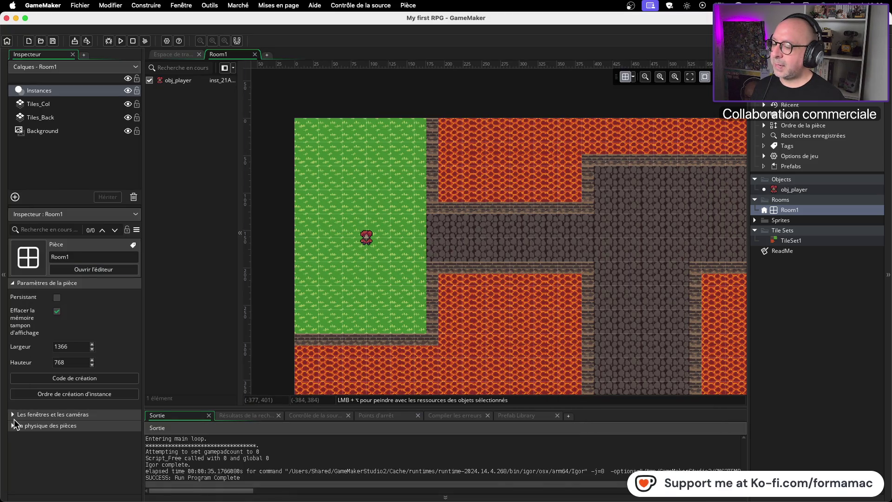
pyautogui.click(13, 283)
pyautogui.click(14, 294)
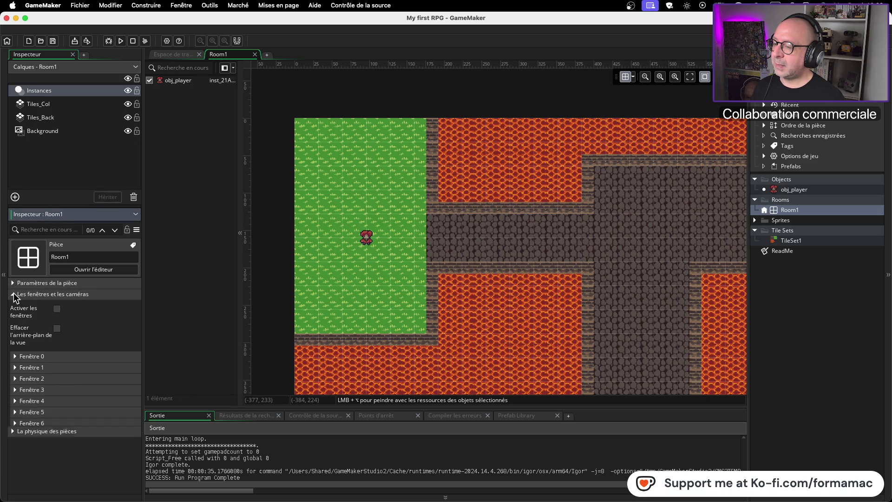
pyautogui.press('super+Tab')
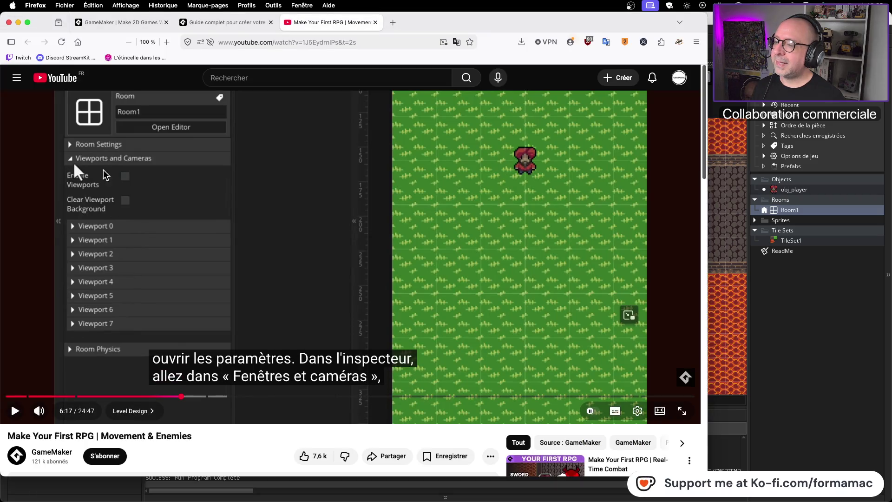
pyautogui.click(74, 172)
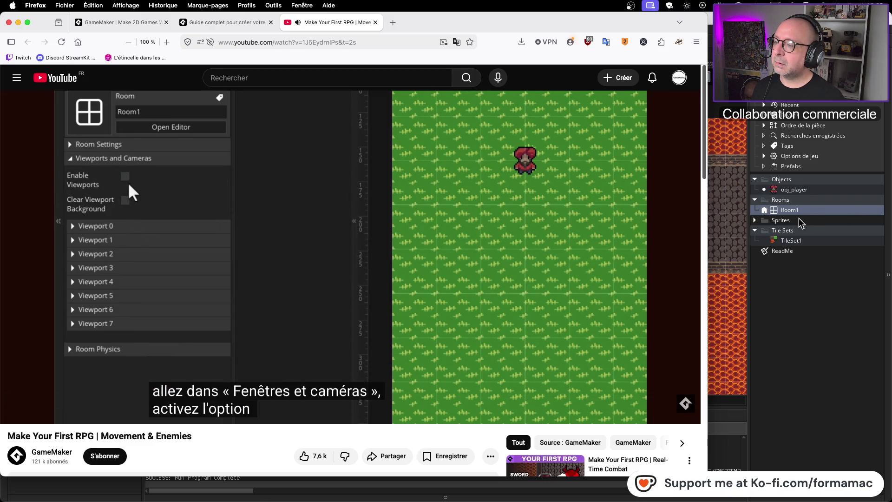
pyautogui.click(428, 234)
pyautogui.press('super+Tab')
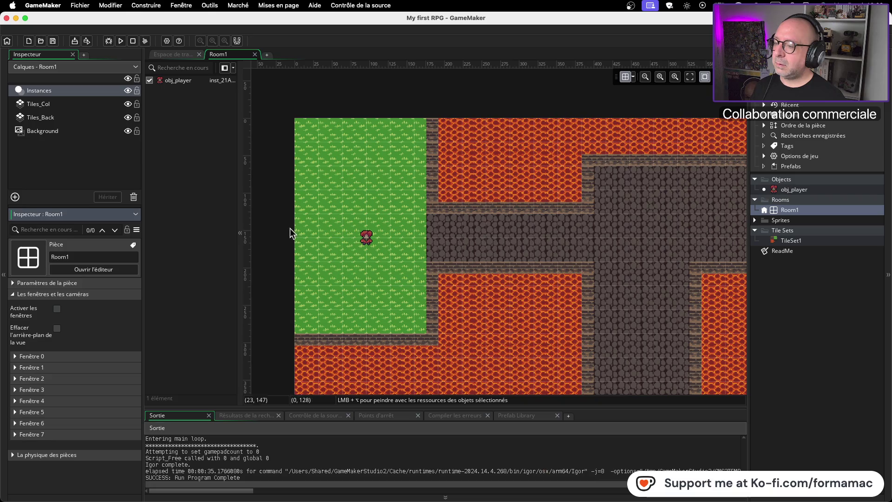
# Step: Tick Enable Viewports and expand Viewport 0's settings
pyautogui.click(58, 309)
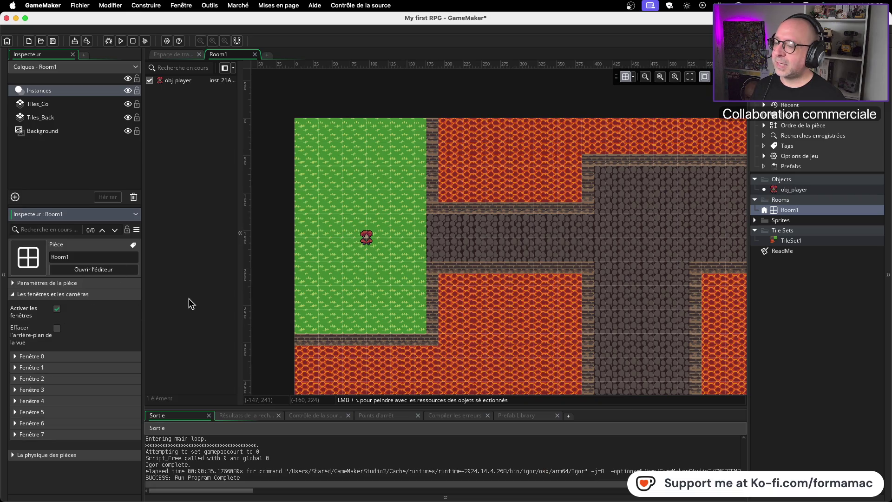
pyautogui.press('super+Tab')
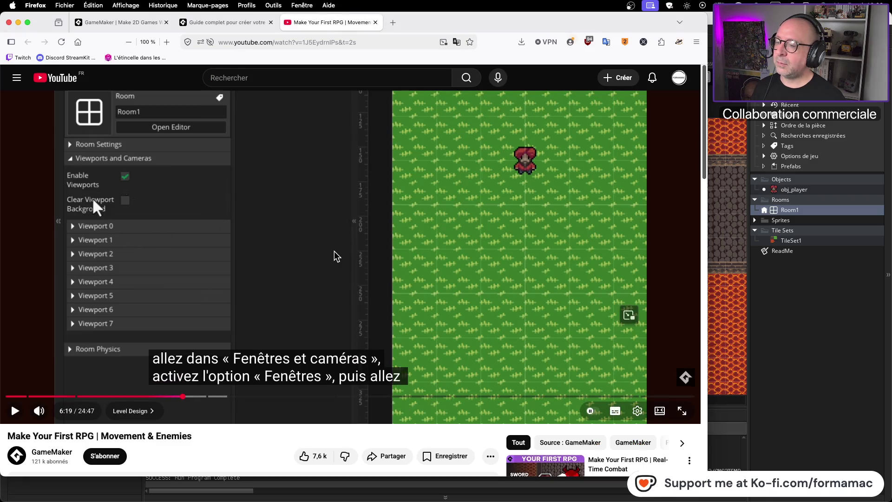
pyautogui.click(335, 257)
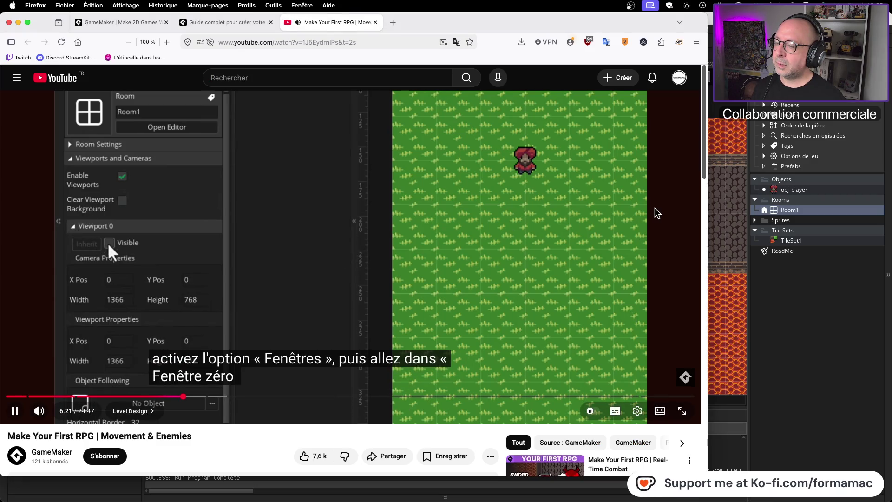
pyautogui.click(309, 251)
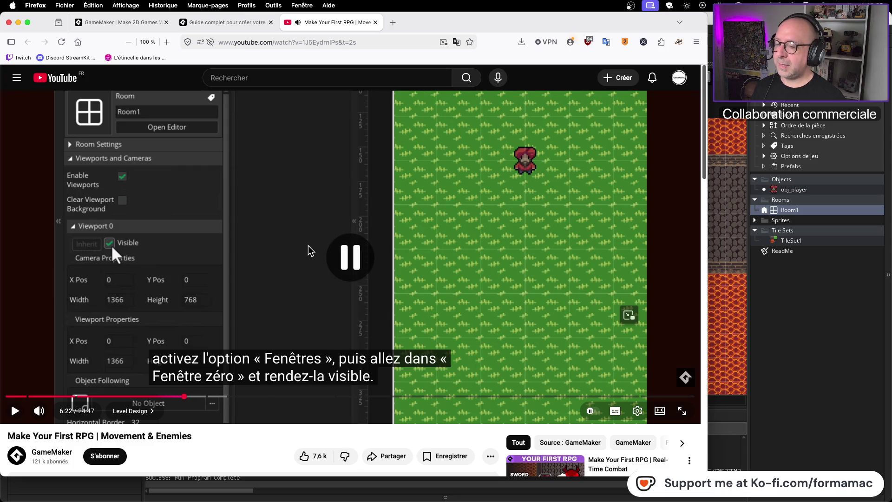
pyautogui.press('super+Tab')
pyautogui.click(14, 357)
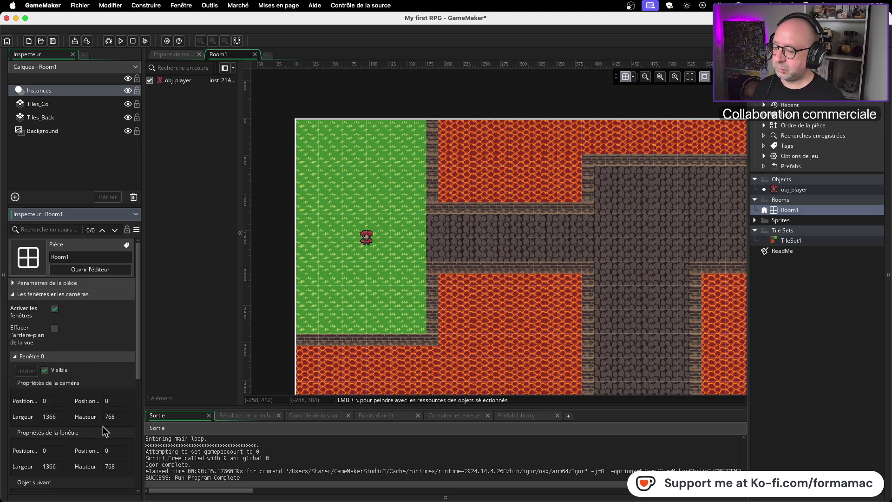
# Step: Enter camera Largeur 320 and Hauteur 180, then drag the player instance to 64, 96
pyautogui.press('super+Tab')
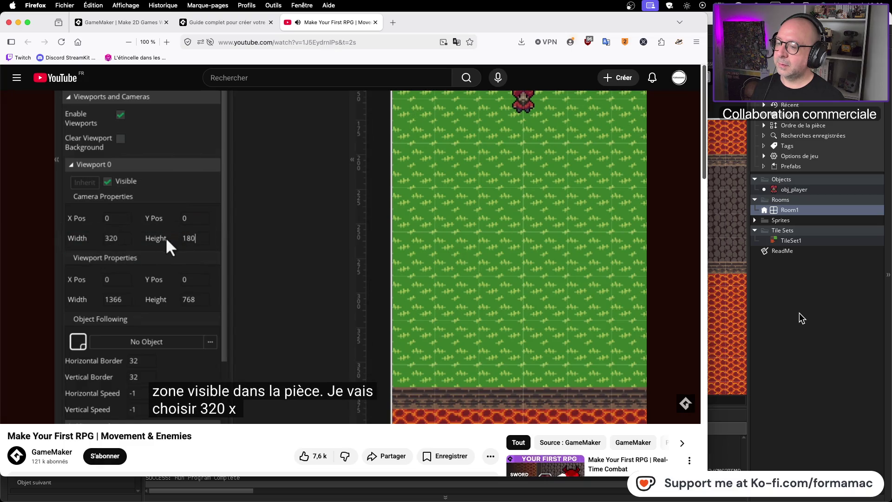
pyautogui.press('super+Tab')
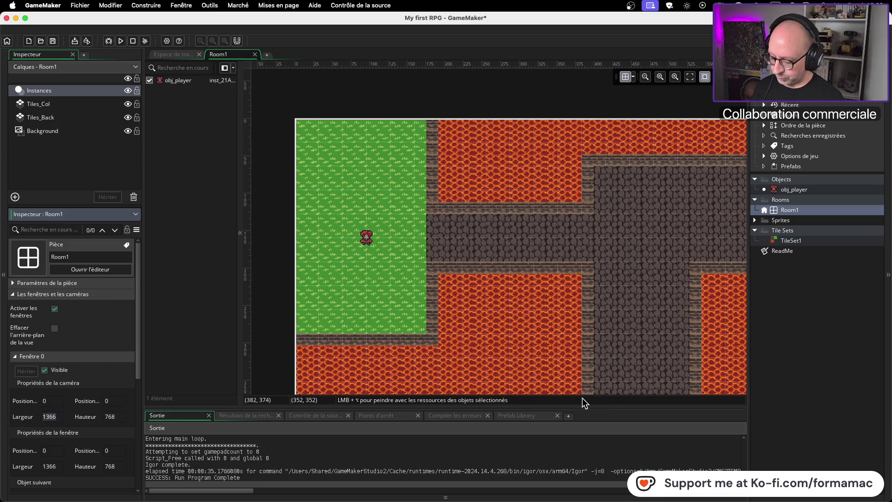
pyautogui.press('Tab')
pyautogui.write('180')
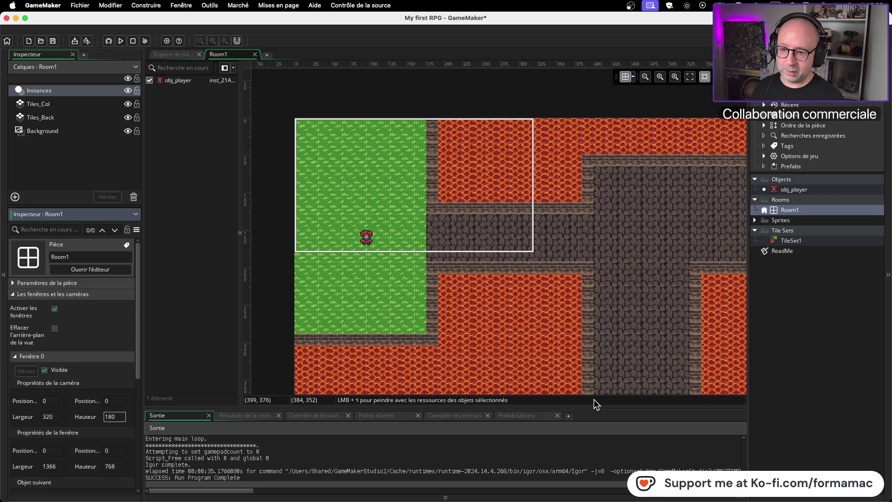
pyautogui.click(367, 239)
pyautogui.moveTo(367, 239)
pyautogui.mouseDown()
pyautogui.moveTo(367, 212)
pyautogui.moveTo(348, 197)
pyautogui.moveTo(354, 209)
pyautogui.moveTo(353, 201)
pyautogui.moveTo(348, 213)
pyautogui.moveTo(331, 215)
pyautogui.moveTo(337, 198)
pyautogui.mouseUp()
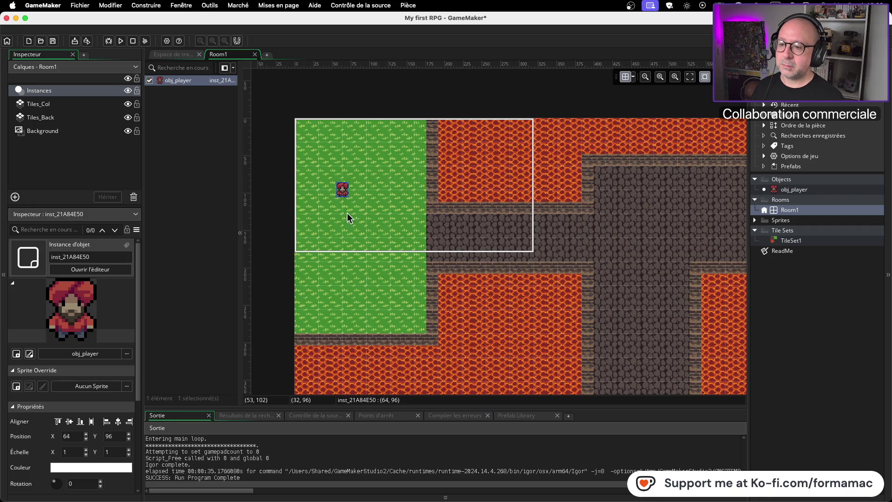
# Step: Save the project and check the tutorial's window size values
pyautogui.press('super+s')
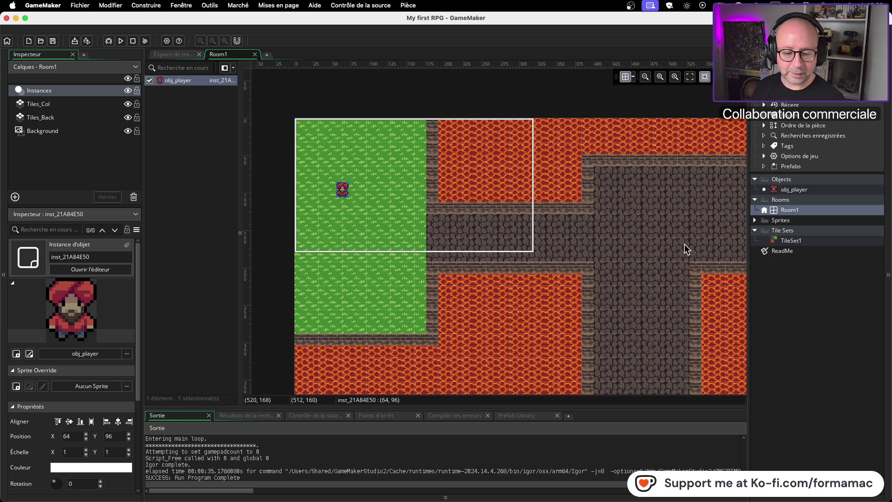
pyautogui.press('super+Tab')
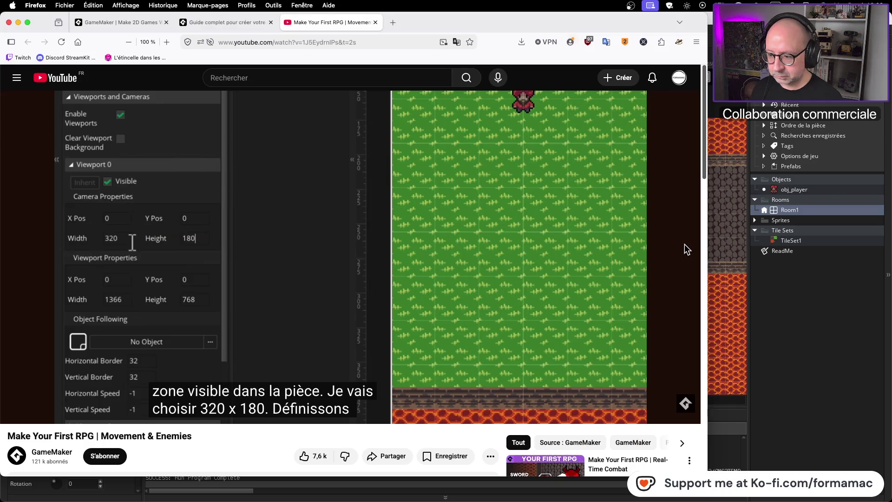
pyautogui.click(261, 223)
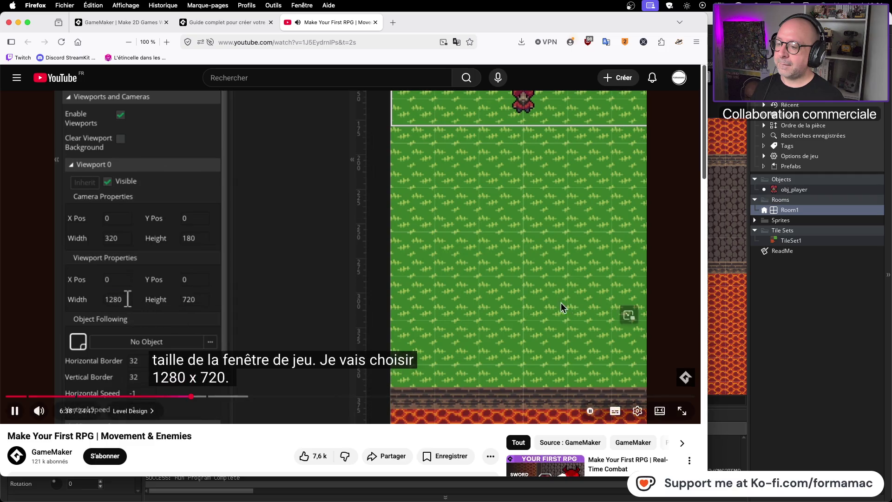
pyautogui.click(537, 301)
pyautogui.press('super+Tab')
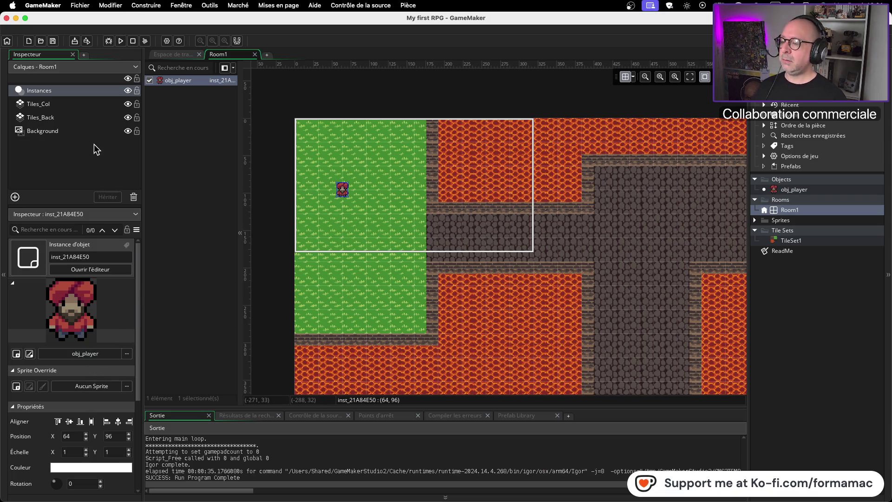
# Step: In Room1's Fenêtre 0 settings, replace the viewport width 1366 with 1280
pyautogui.click(827, 211)
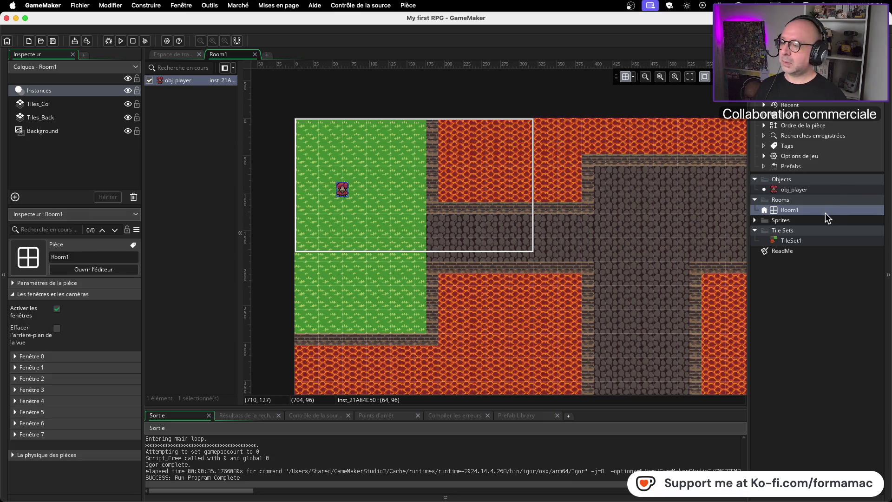
pyautogui.click(24, 360)
pyautogui.scroll(-3, 50, 385)
pyautogui.doubleClick(51, 401)
pyautogui.press('super+Tab')
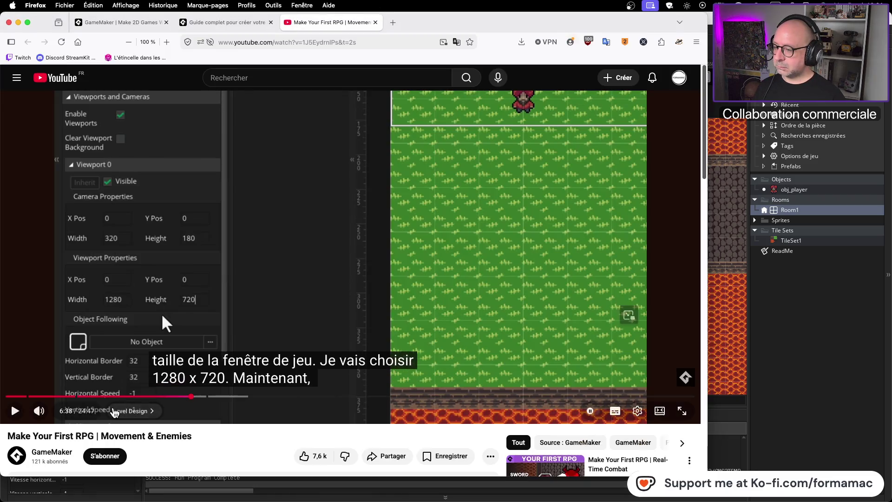
pyautogui.press('super+Tab')
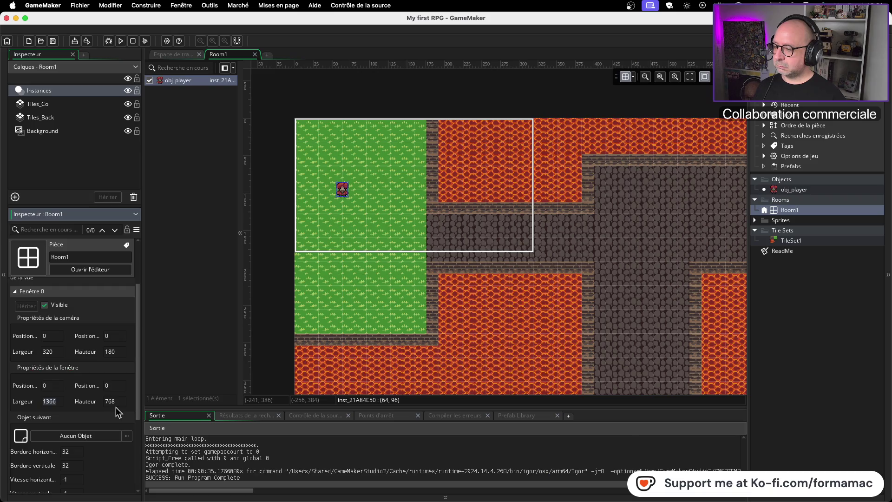
pyautogui.write('1280')
pyautogui.press('Tab')
pyautogui.write('720')
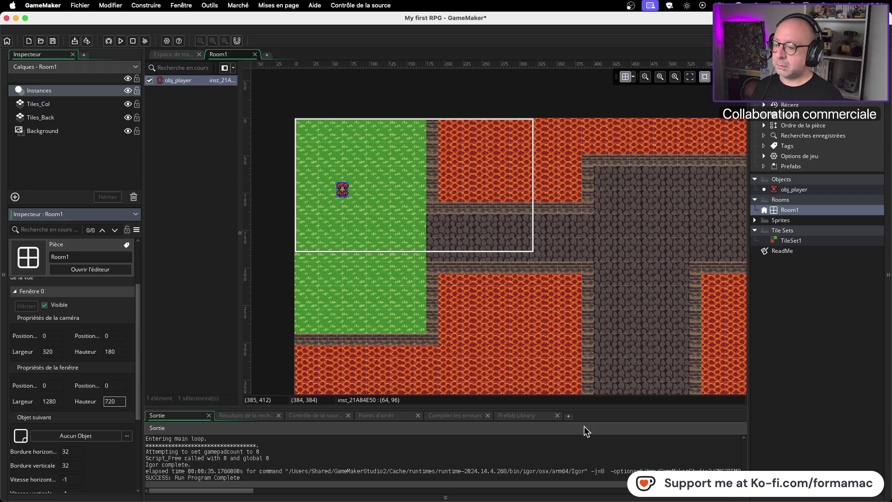
pyautogui.press('super+Tab')
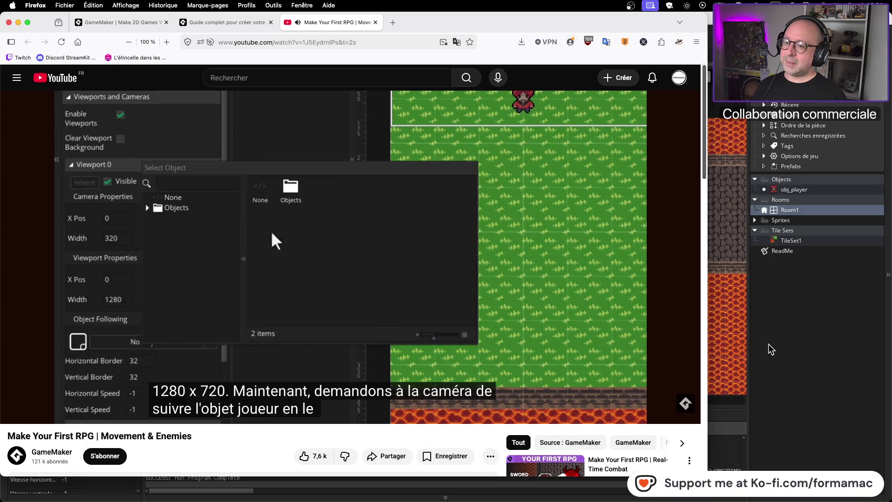
# Step: Pause the tutorial and scroll down to Room1's viewport 0 settings
pyautogui.click(314, 276)
pyautogui.press('super+Tab')
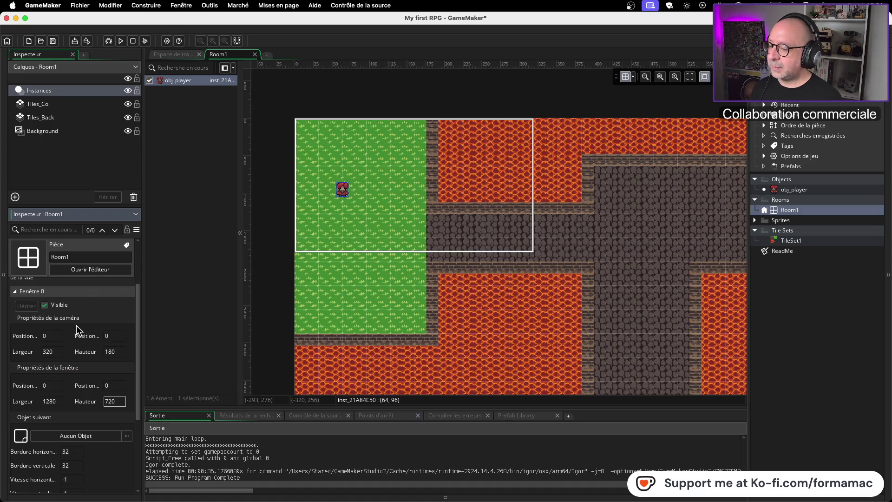
pyautogui.scroll(-2, 77, 330)
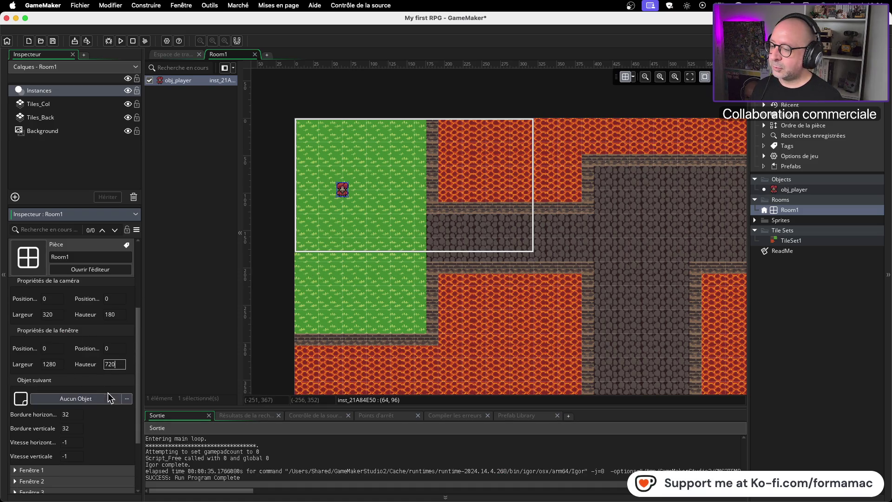
# Step: Set viewport 0's object following to obj_player from the Objects folder
pyautogui.click(100, 399)
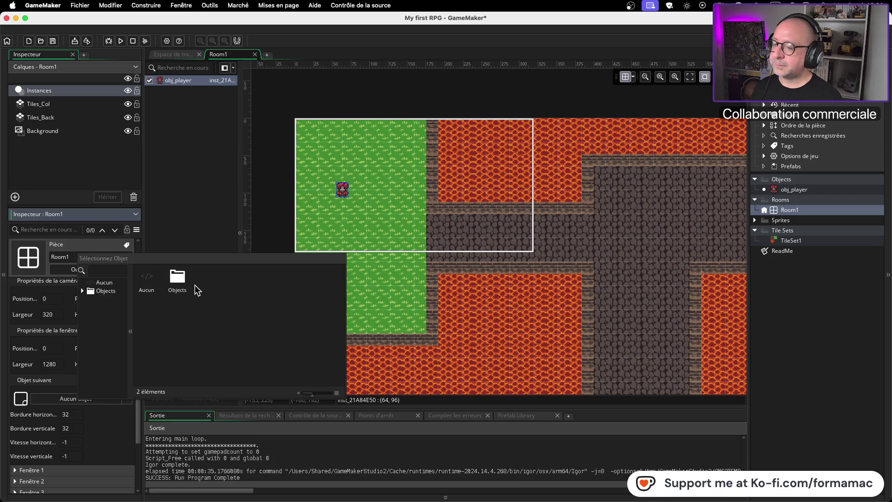
pyautogui.click(160, 285)
pyautogui.click(88, 398)
pyautogui.doubleClick(163, 276)
pyautogui.click(165, 274)
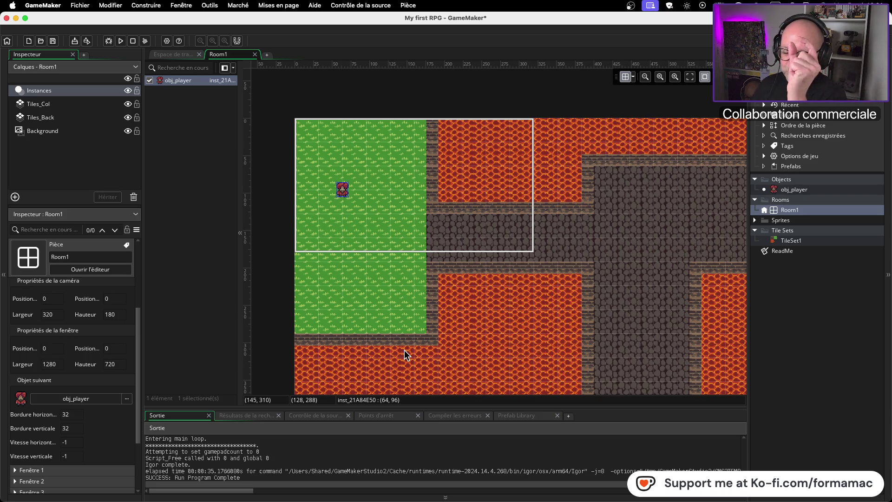
pyautogui.press('super+Tab')
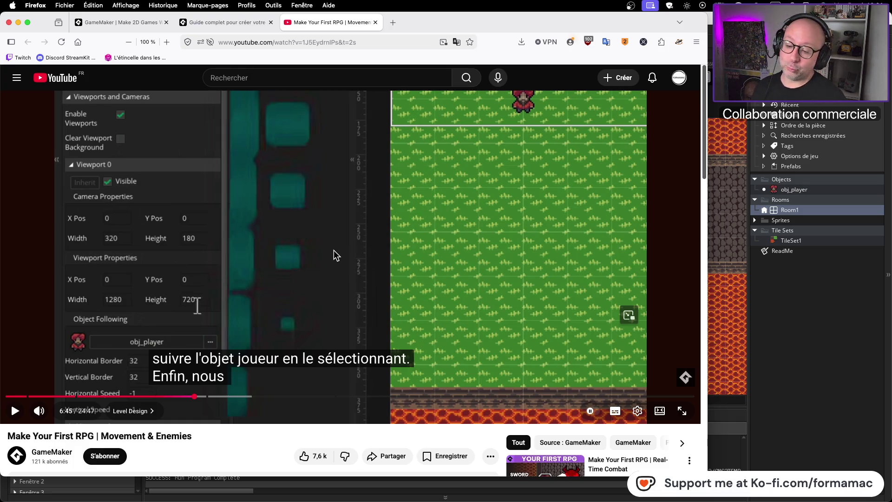
# Step: Check the tutorial and give viewport 0 follow borders of 160 horizontal and 90 vertical
pyautogui.click(305, 264)
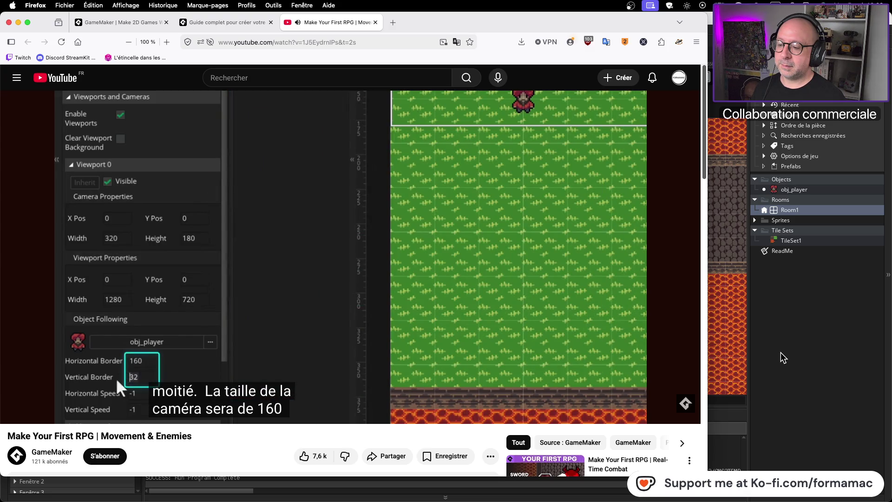
pyautogui.click(351, 267)
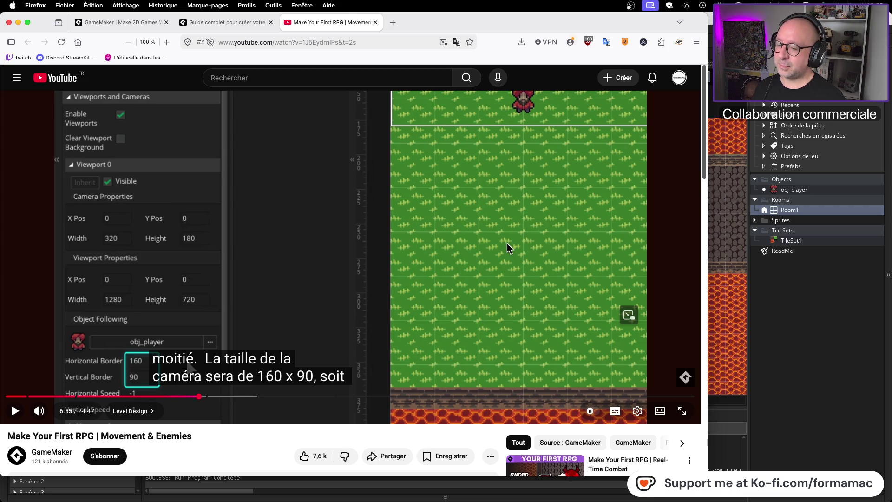
pyautogui.press('super+Tab')
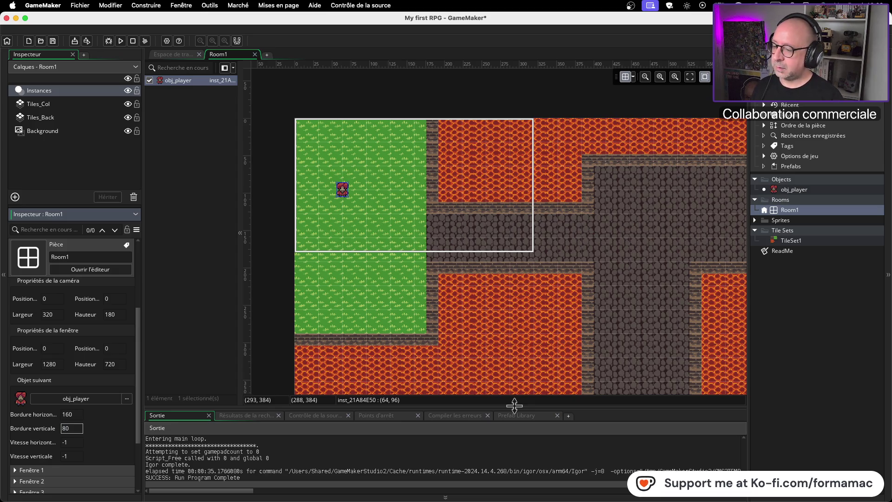
pyautogui.press('super+Tab')
pyautogui.press('super+Tab')
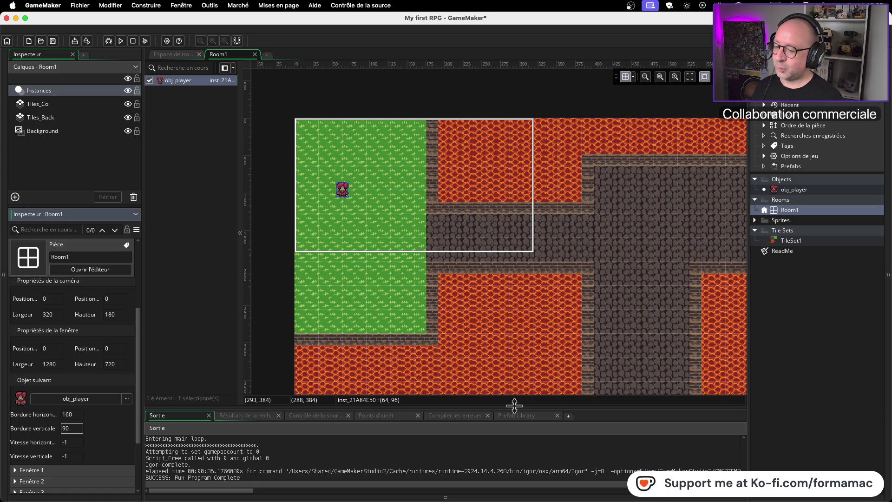
pyautogui.press('super+Tab')
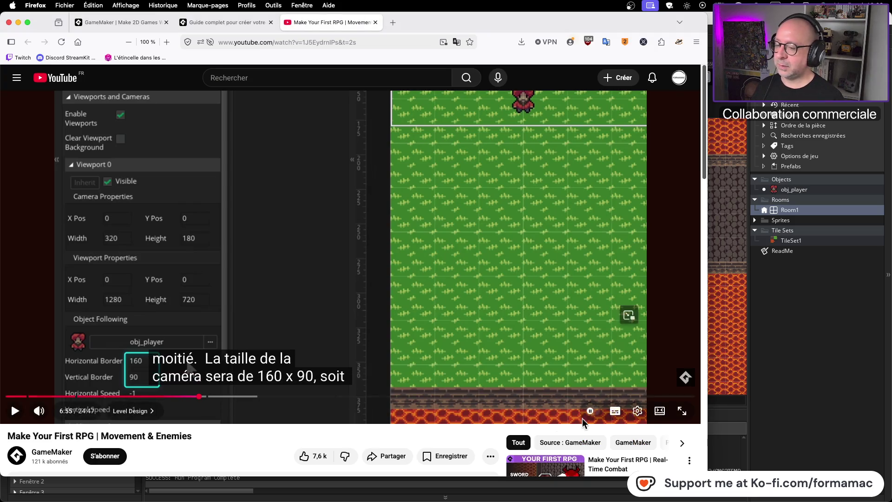
pyautogui.click(406, 298)
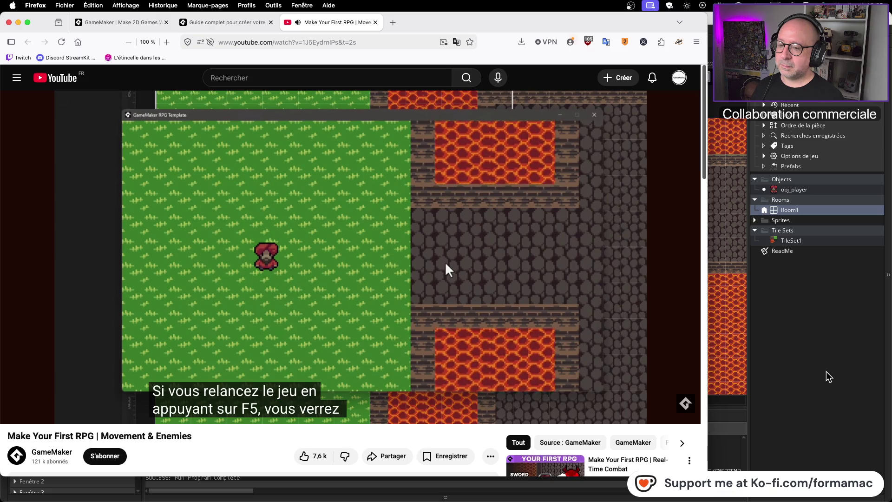
pyautogui.moveTo(521, 340)
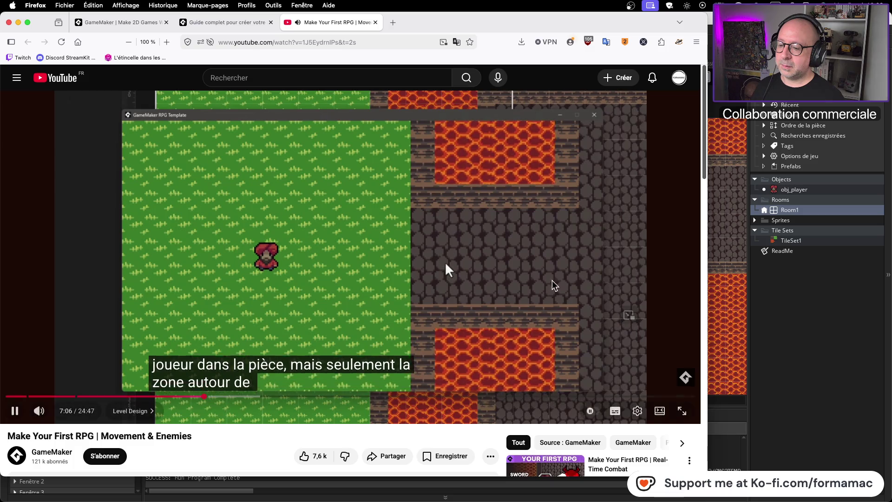
pyautogui.click(445, 262)
pyautogui.click(765, 265)
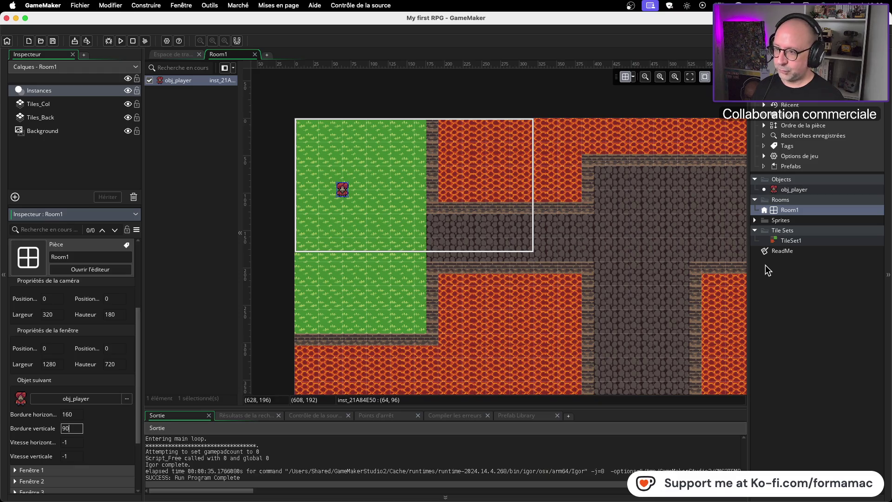
# Step: Play-test the room to confirm the zoomed camera follows obj_player, then quit the game
pyautogui.click(120, 41)
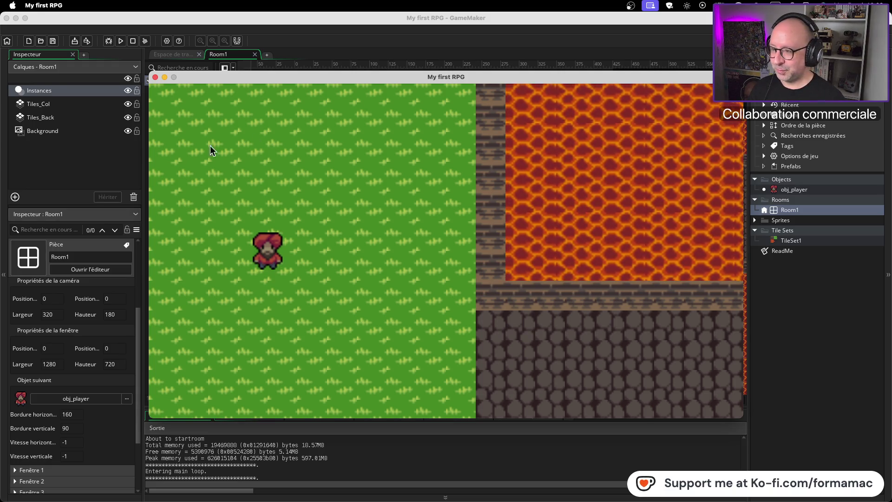
pyautogui.press('super+q')
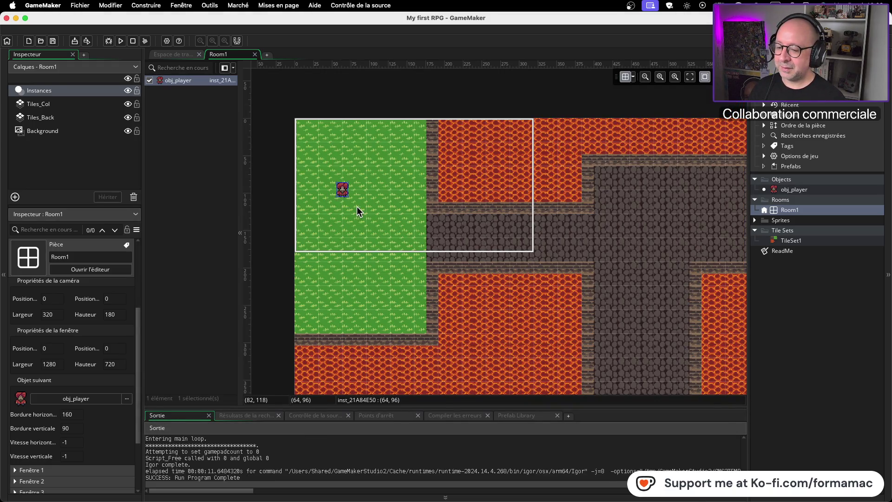
pyautogui.press('super+Tab')
pyautogui.click(445, 261)
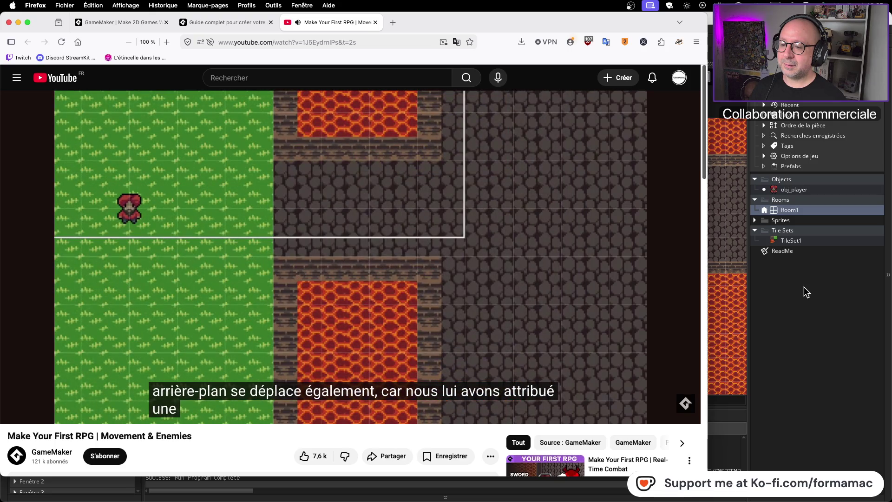
# Step: Advance the tutorial to its Player Movement section and screenshot the browser window
pyautogui.press('space')
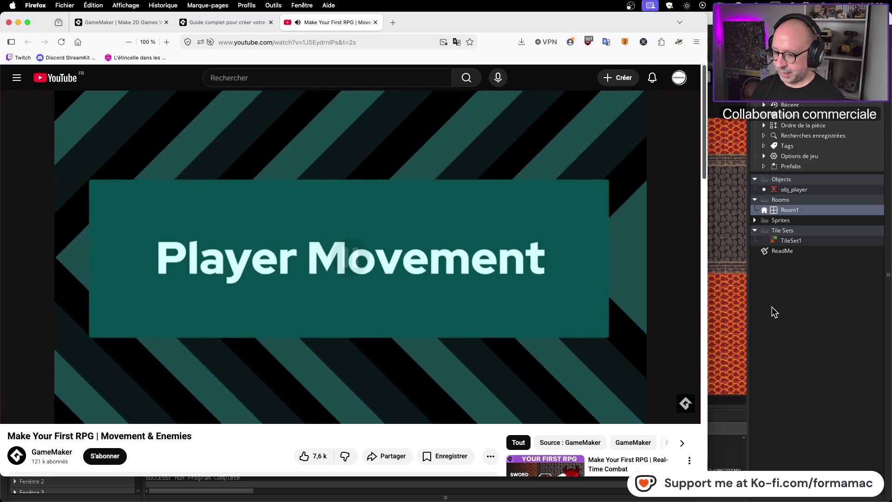
pyautogui.press('space')
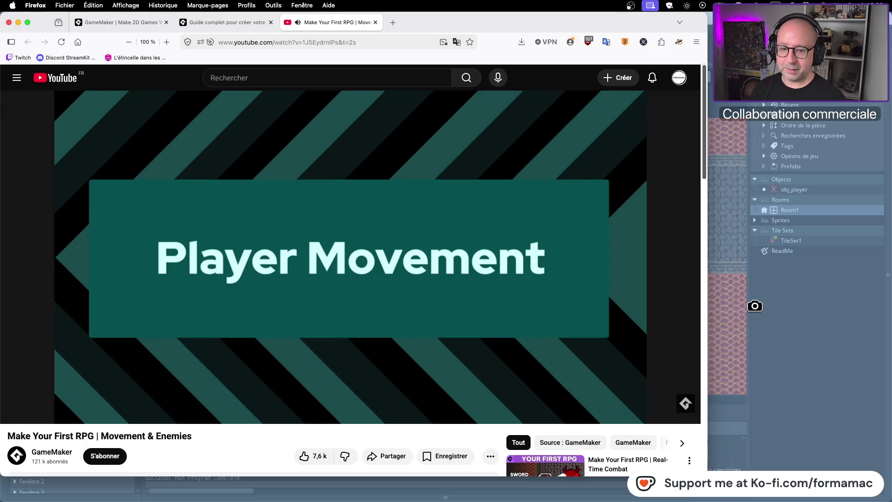
pyautogui.click(525, 319)
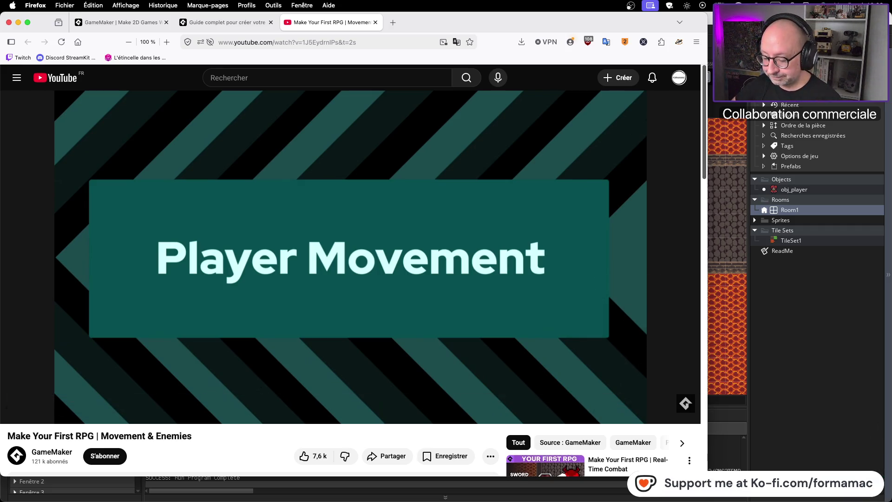
pyautogui.press('super+Tab')
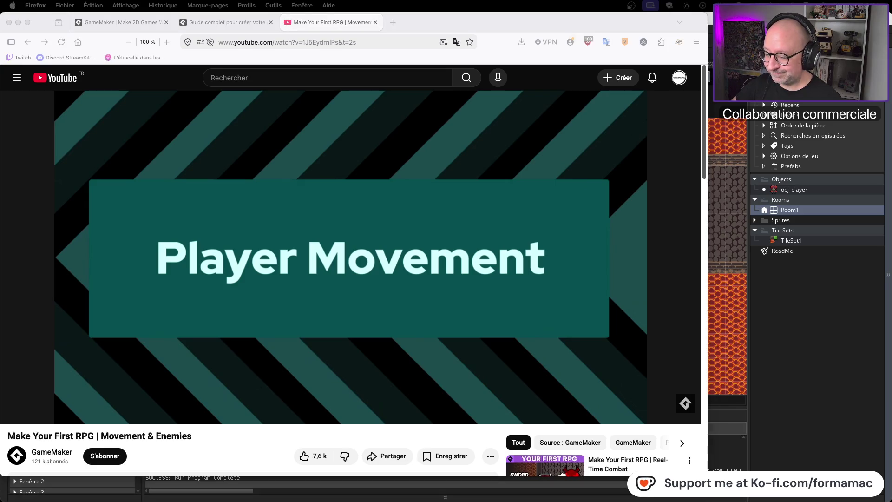